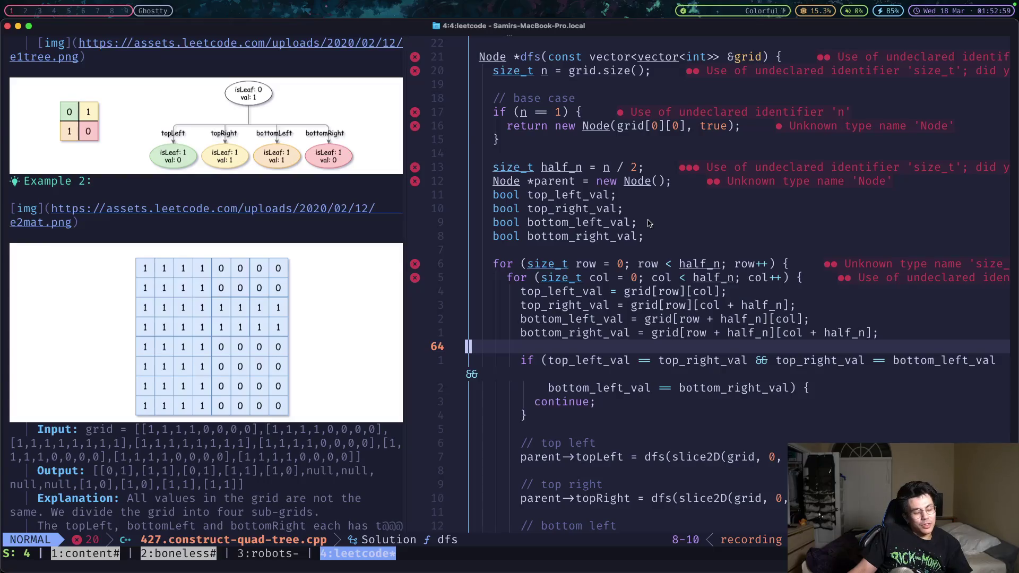
- Cycle through the Brave, DaVinci Resolve and Ghostty workspaces, ending on the code editor showing occupancy_grid.rs
{"action": "key", "text": "super+Tab"}
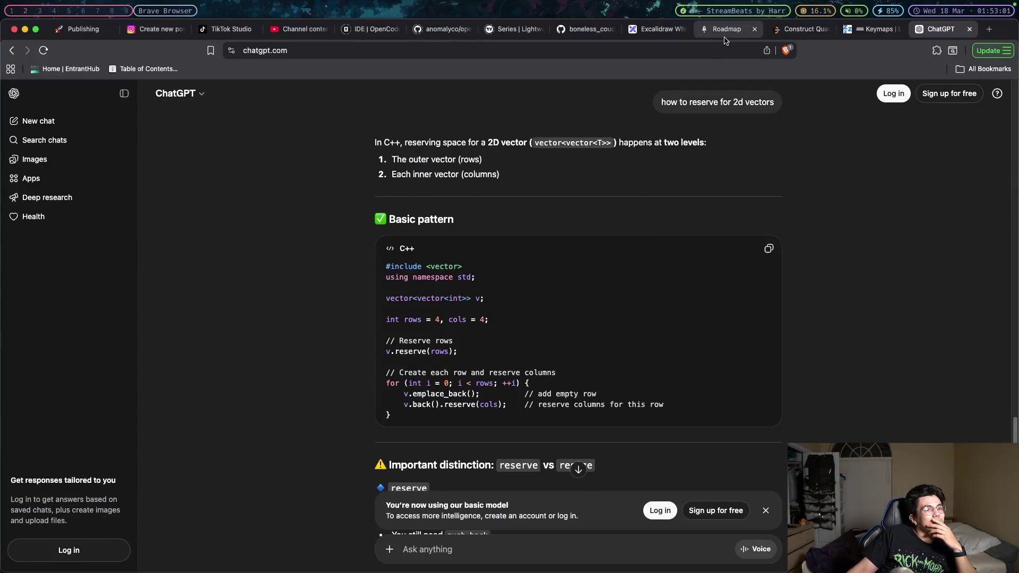
{"action": "key", "text": "alt+3"}
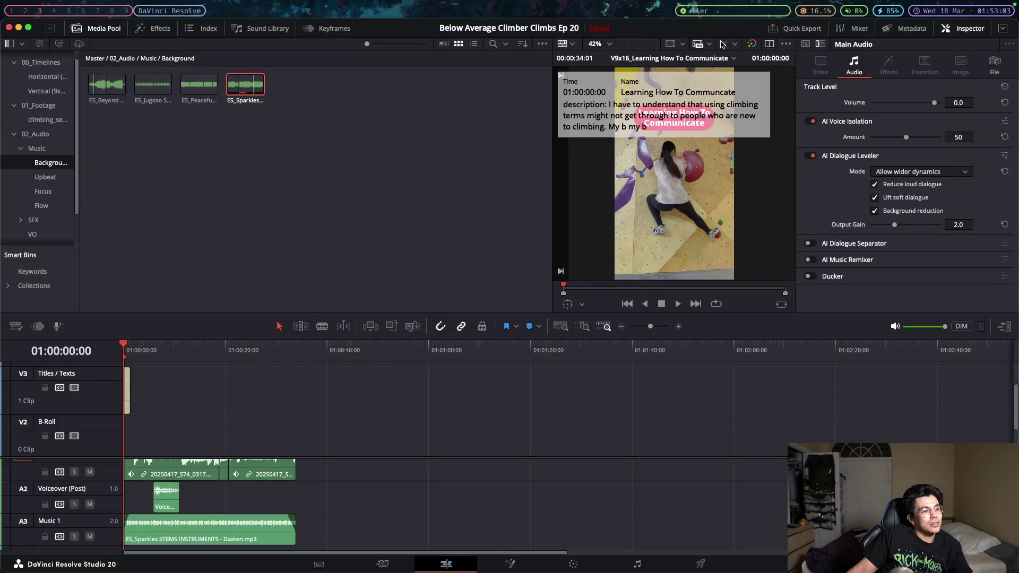
{"action": "key", "text": "alt+2"}
{"action": "key", "text": "alt+4"}
{"action": "key", "text": "super+Tab"}
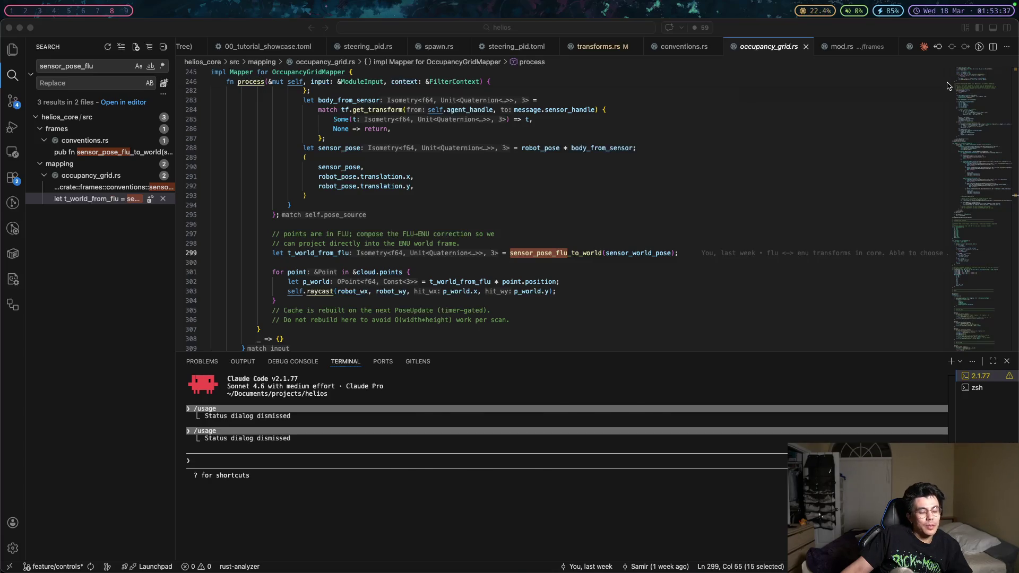
- In Brave, reopen the Tree Mastery ChatGPT chat from its saved URL, then bring up the Construct Quad Tree tab
{"action": "key", "text": "super+Tab"}
{"action": "left_click", "coordinate": [716, 55]}
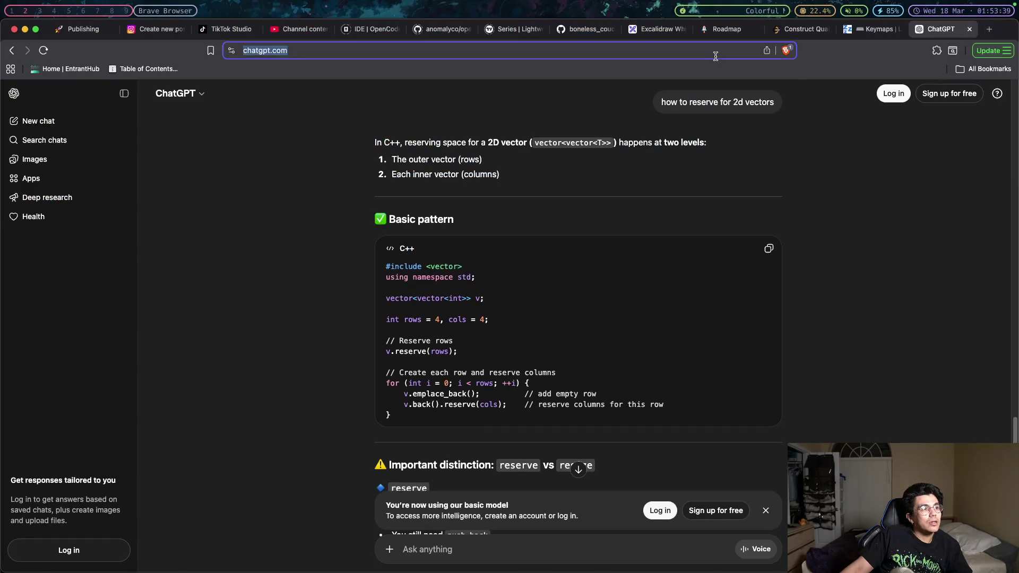
{"action": "type", "text": "https://chatgpt.com/c/69b1082b-3628-8325-a030-05c6bb8e145c"}
{"action": "key", "text": "Return"}
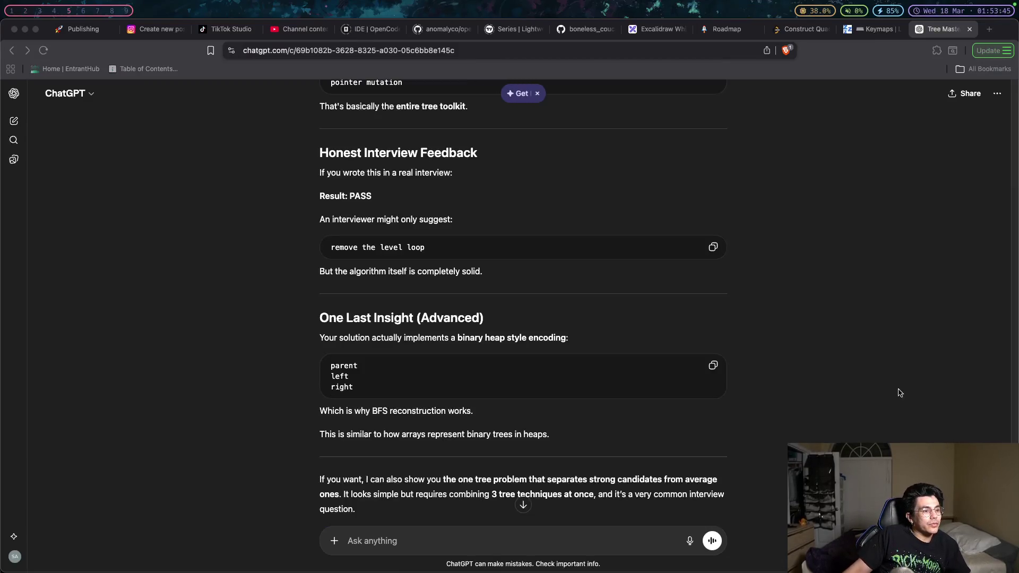
{"action": "left_click", "coordinate": [793, 29]}
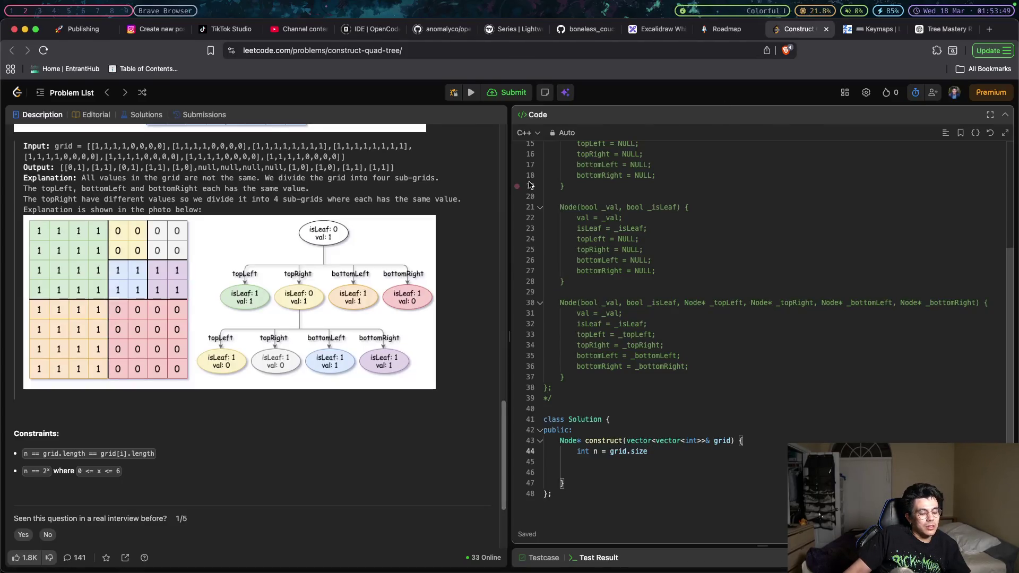
- In Neovim, yank the lines from class Solution to the file end, then return to the LeetCode page
{"action": "key", "text": "super+Tab"}
{"action": "scroll", "coordinate": [572, 338], "scroll_direction": "down", "scroll_amount": 10}
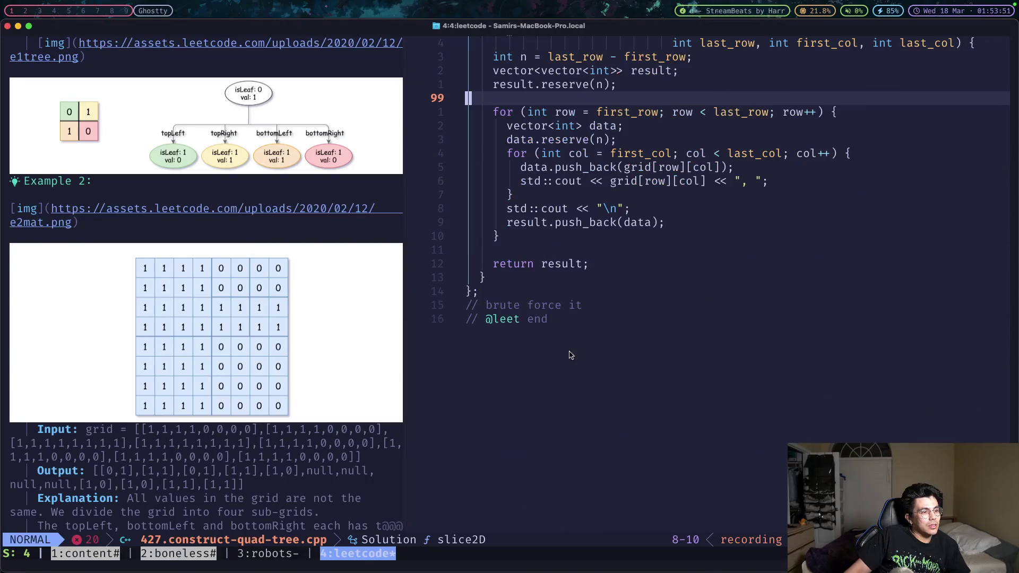
{"action": "key", "text": "bracketright"}
{"action": "key", "text": "bracketleft"}
{"action": "key", "text": "shift+v"}
{"action": "key", "text": "k"}
{"action": "key", "text": "k"}
{"action": "scroll", "coordinate": [531, 298], "scroll_direction": "up", "scroll_amount": 20}
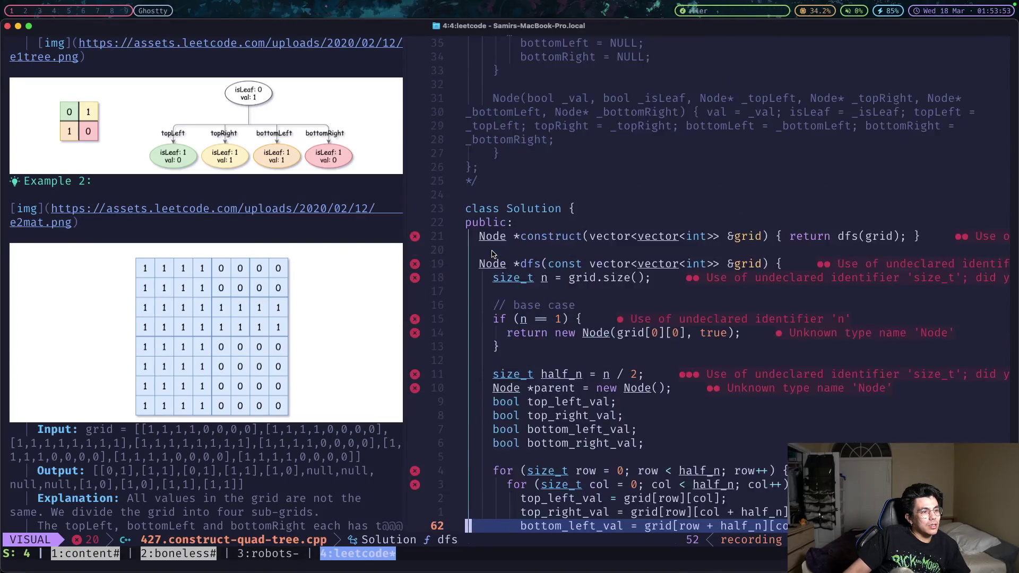
{"action": "scroll", "coordinate": [492, 254], "scroll_direction": "up", "scroll_amount": 5}
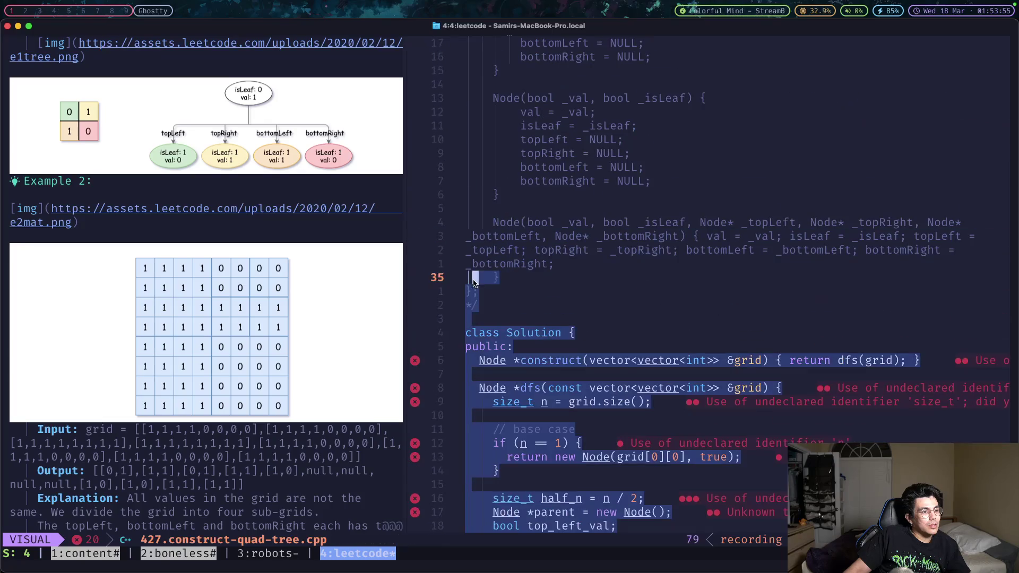
{"action": "left_click_drag", "start_coordinate": [474, 281], "coordinate": [460, 337]}
{"action": "key", "text": "y"}
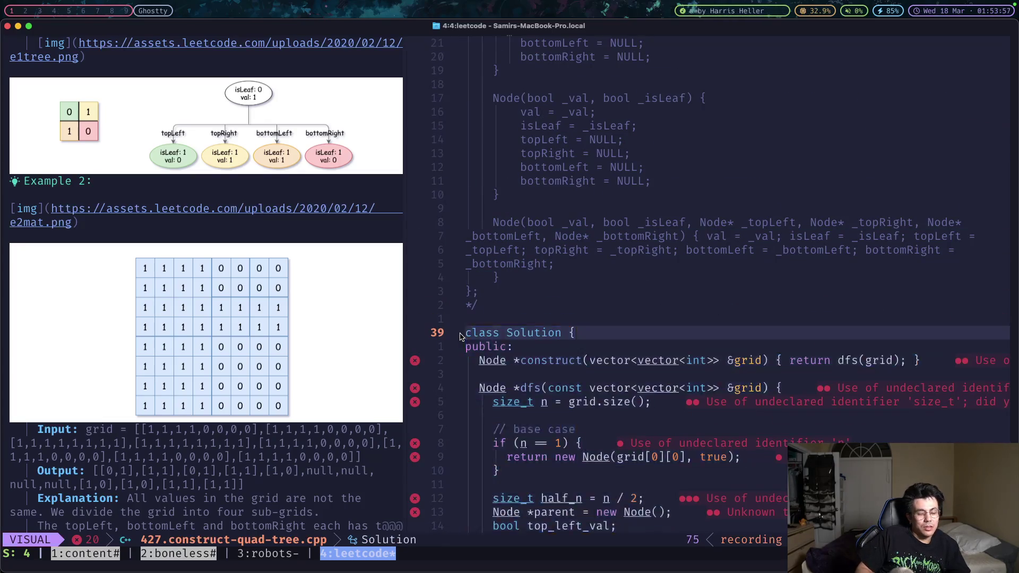
{"action": "key", "text": "super+Tab"}
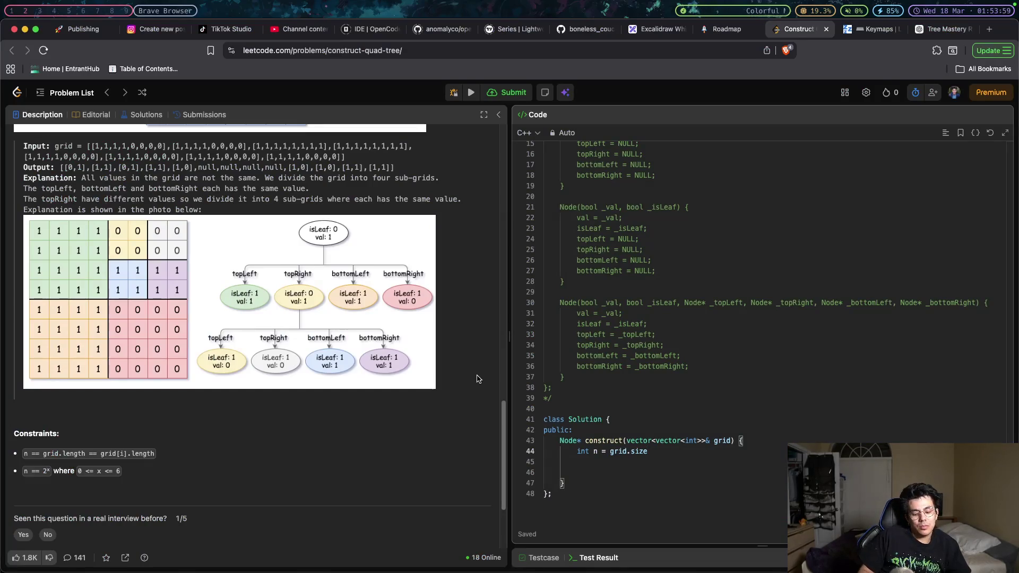
{"action": "key", "text": "super+Tab"}
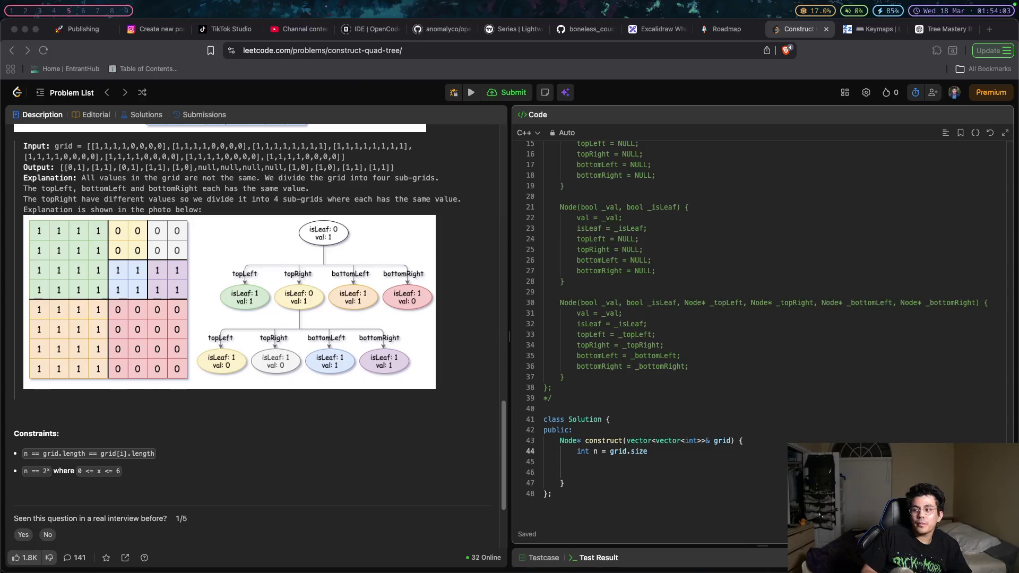
- In the Tree Mastery chat, write a message admitting you're lost after brute-forcing and trying to reduce quadrant checks
{"action": "left_click", "coordinate": [922, 33]}
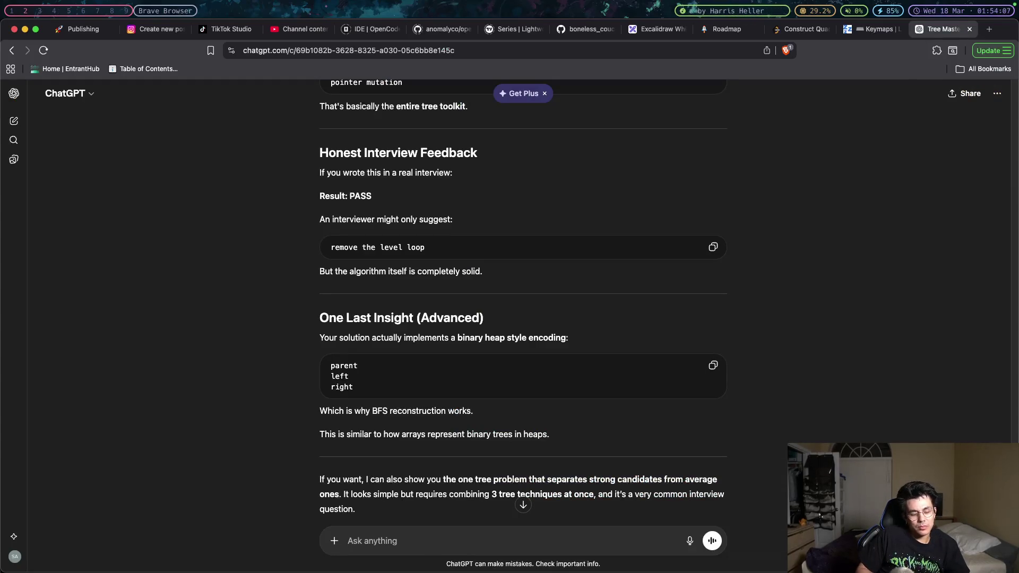
{"action": "type", "text": "I'm really lost. "}
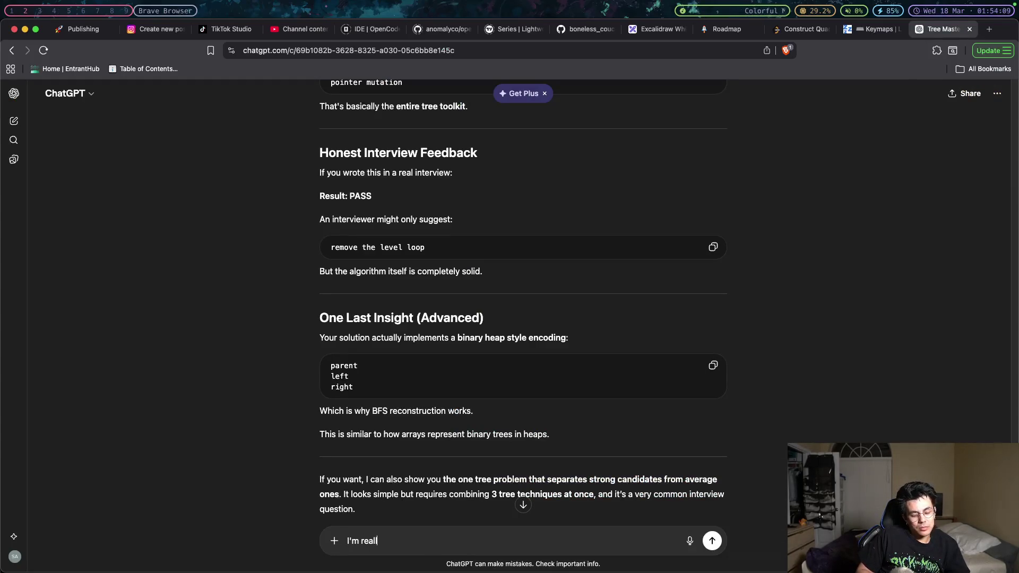
{"action": "type", "text": "I tried to b"}
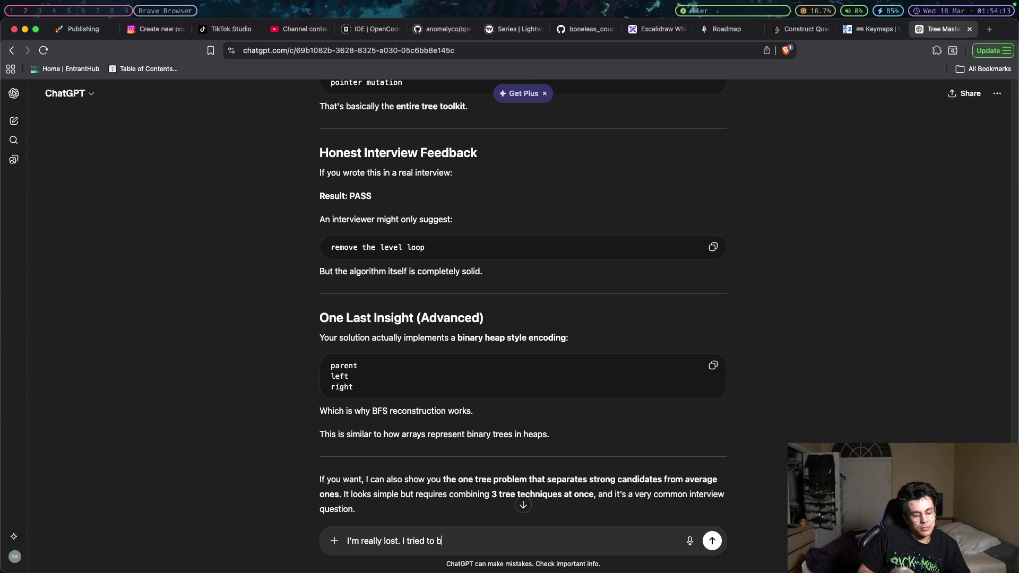
{"action": "type", "text": "rute force it"}
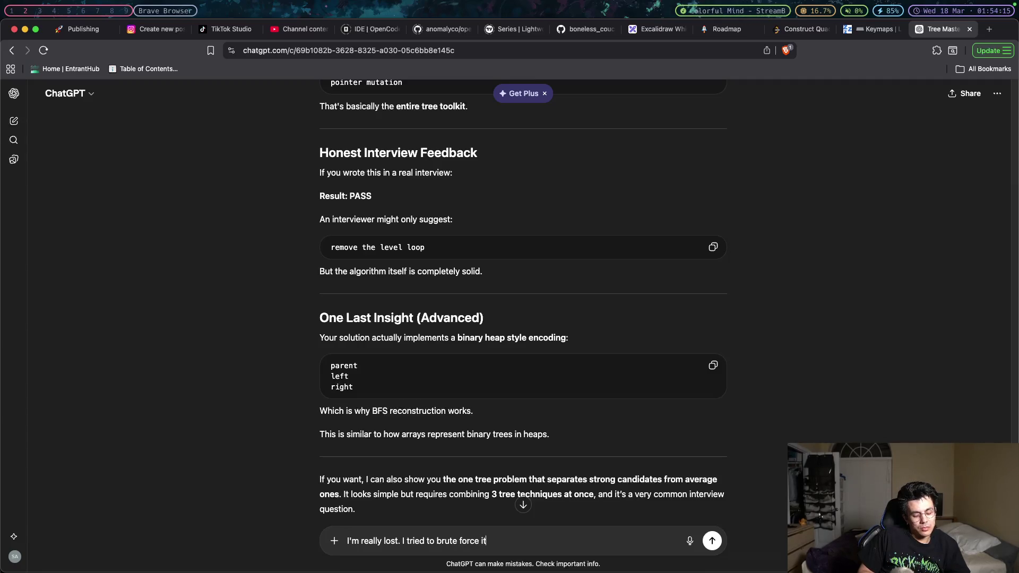
{"action": "type", "text": " and then"}
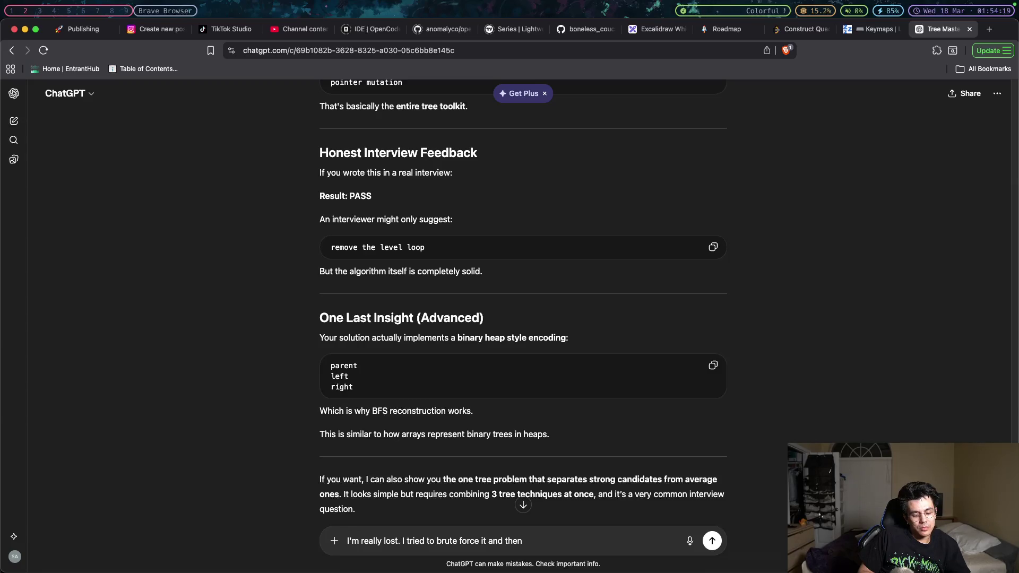
{"action": "type", "text": " try"}
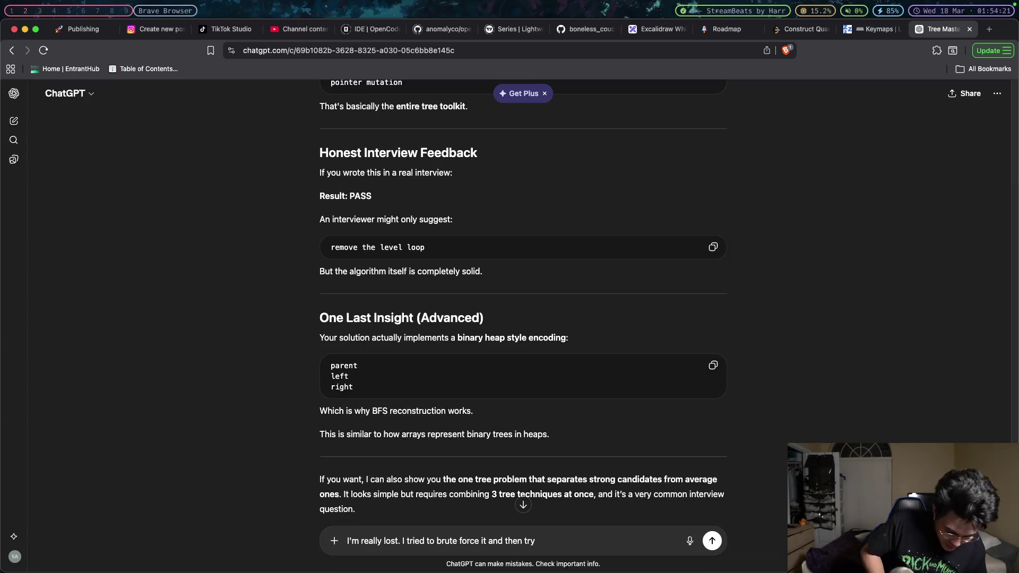
{"action": "type", "text": " clever w"}
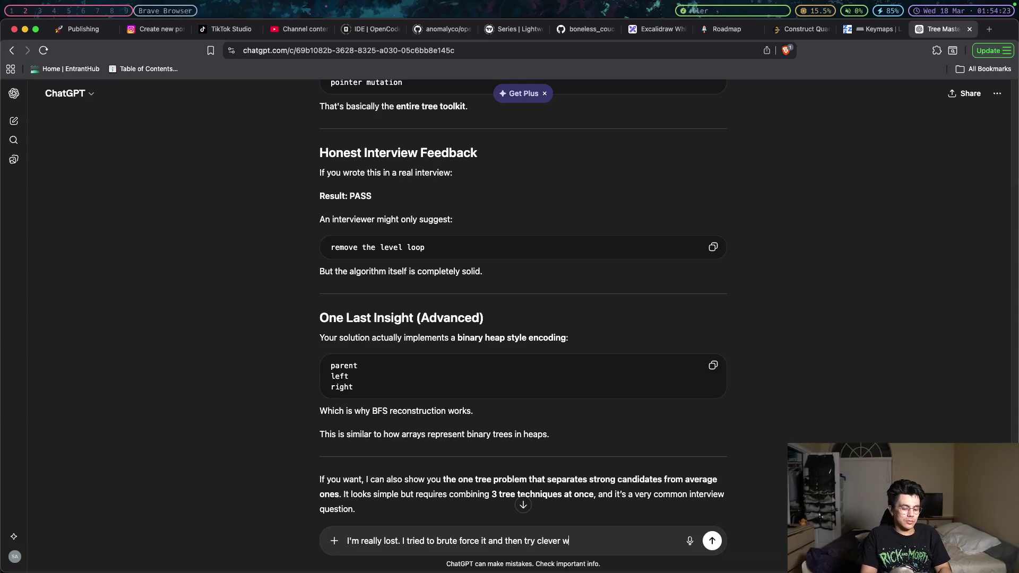
{"action": "type", "text": "ays to red"}
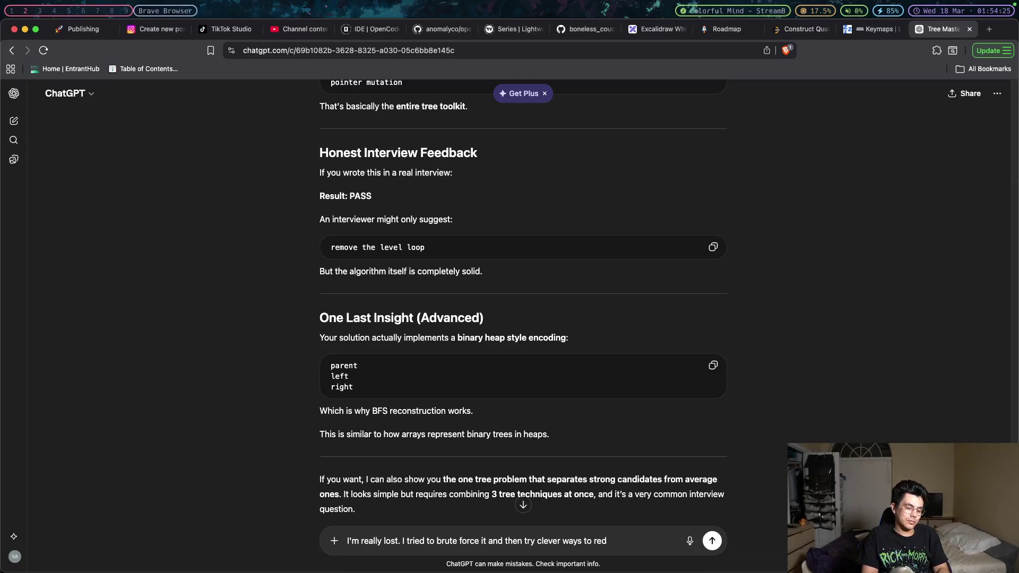
{"action": "type", "text": "uce the checks be"}
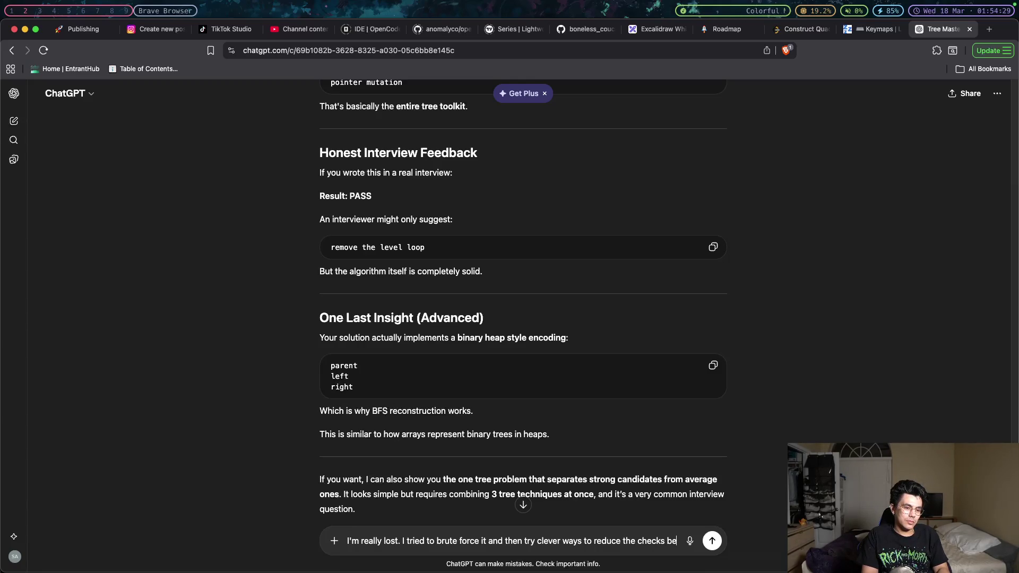
{"action": "type", "text": "cause if we "}
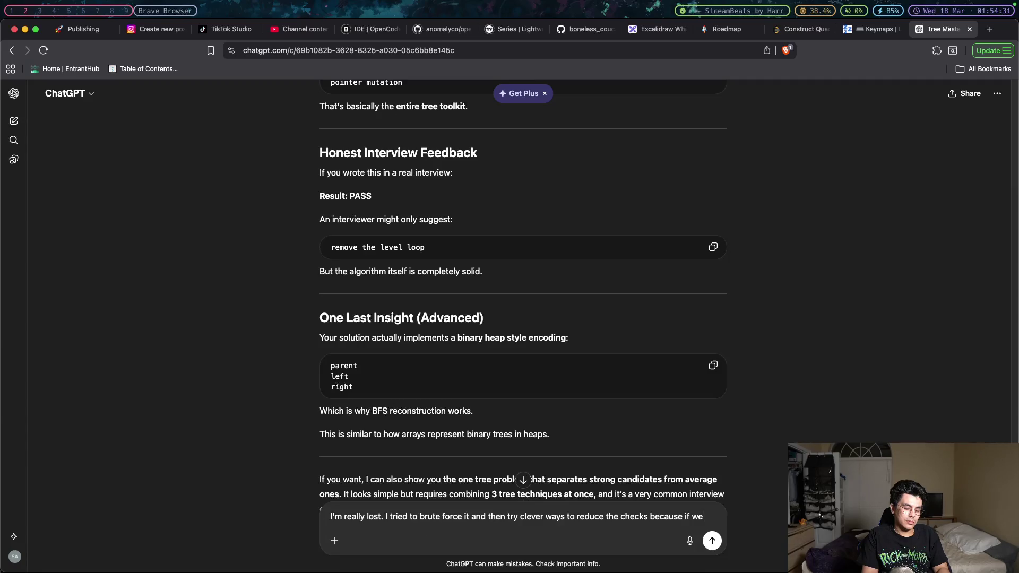
{"action": "type", "text": "ch"}
{"action": "type", "text": "eck"}
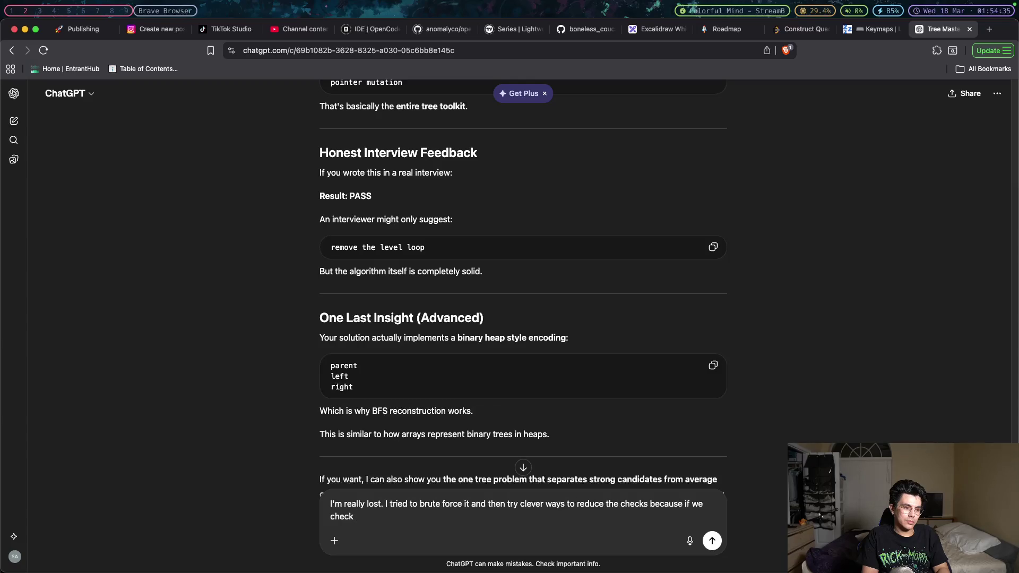
{"action": "type", "text": " to a"}
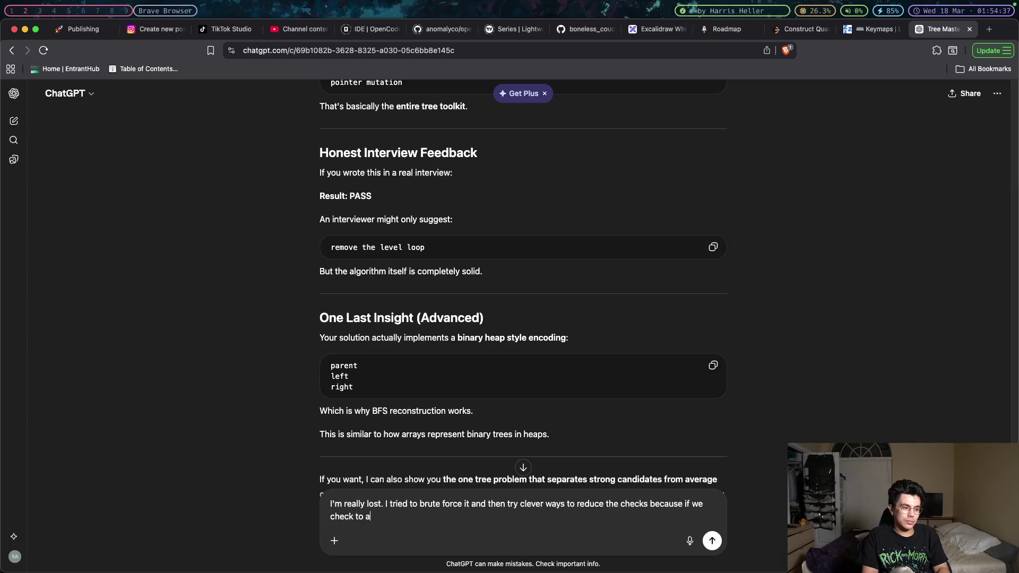
{"action": "type", "text": " certa"}
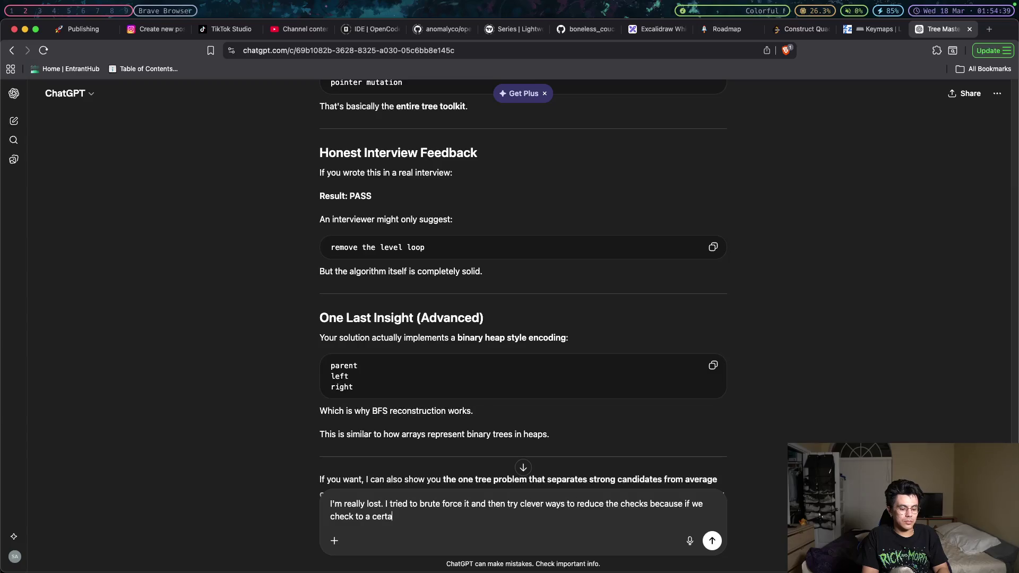
{"action": "type", "text": "in row and co"}
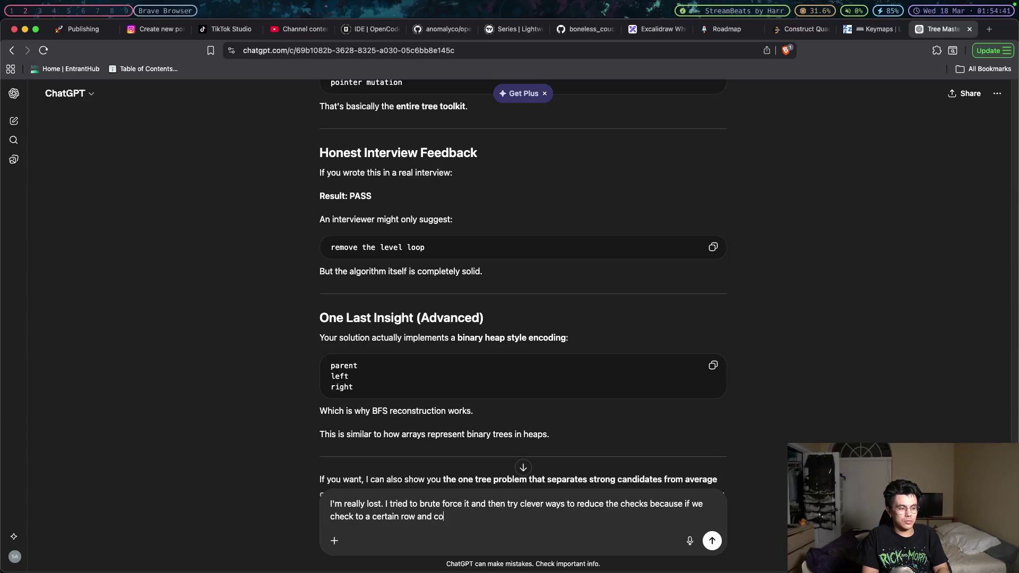
{"action": "type", "text": "lumn,"}
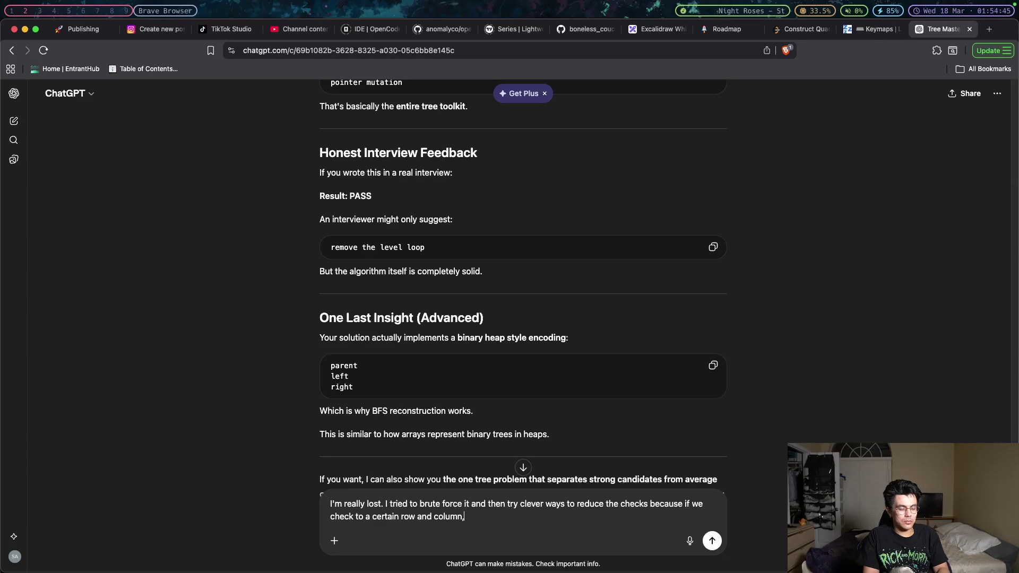
{"action": "key", "text": "BackSpace"}
{"action": "type", "text": "we can"}
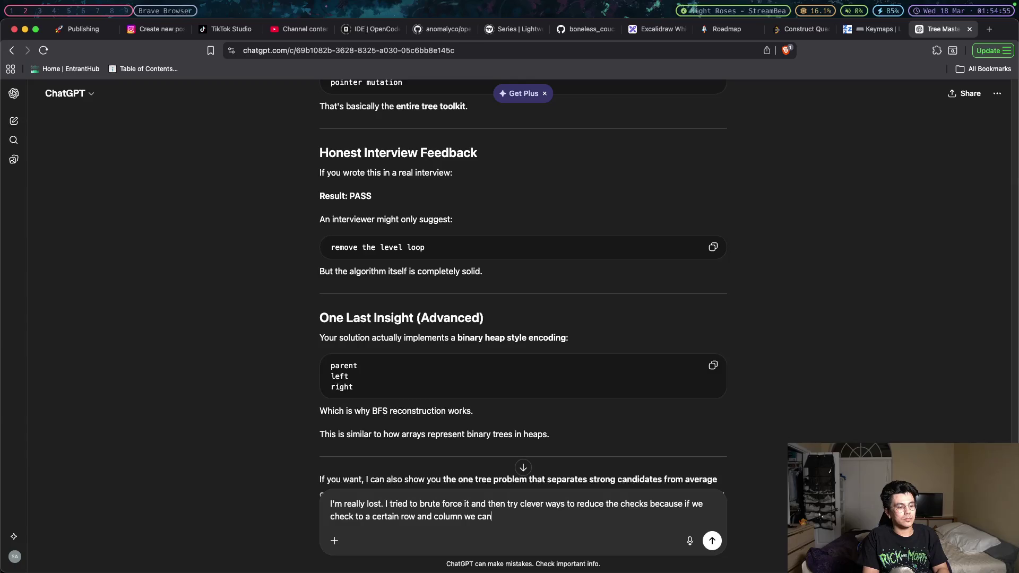
{"action": "key", "text": "BackSpace"}
{"action": "key", "text": "BackSpace"}
{"action": "key", "text": "BackSpace"}
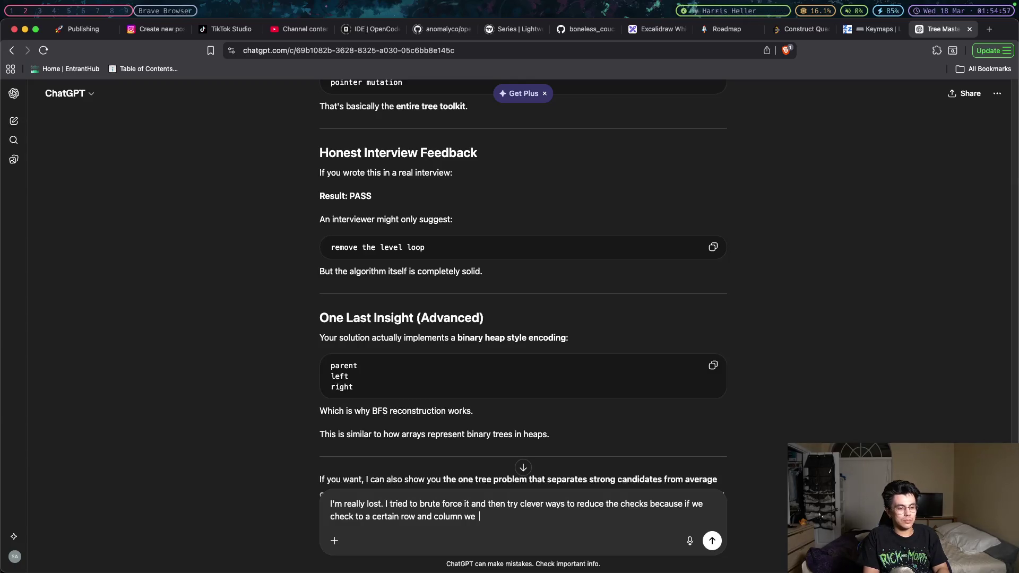
{"action": "type", "text": "don't ha"}
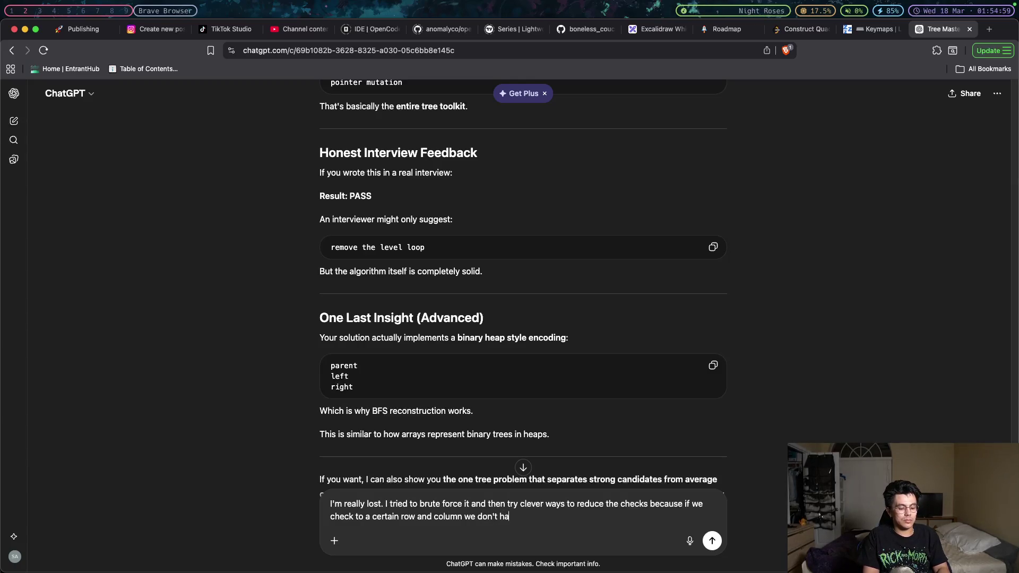
{"action": "type", "text": "ve to "}
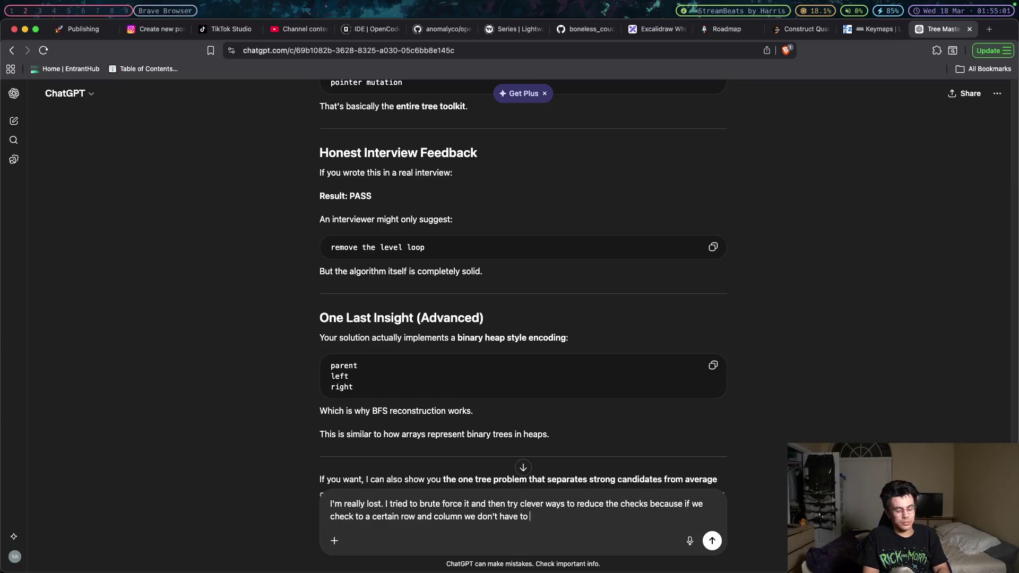
{"action": "type", "text": "check "}
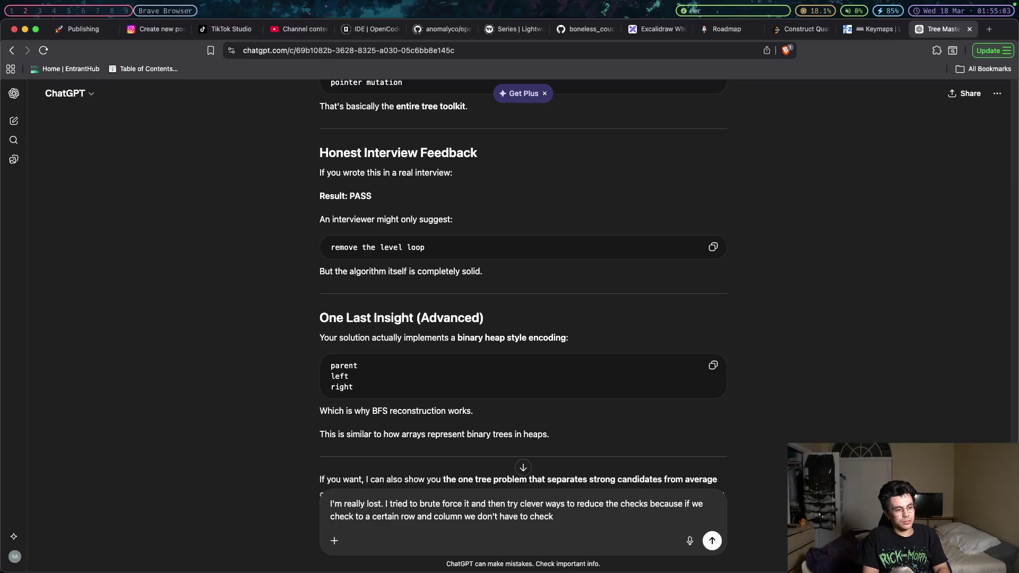
{"action": "type", "text": "tha"}
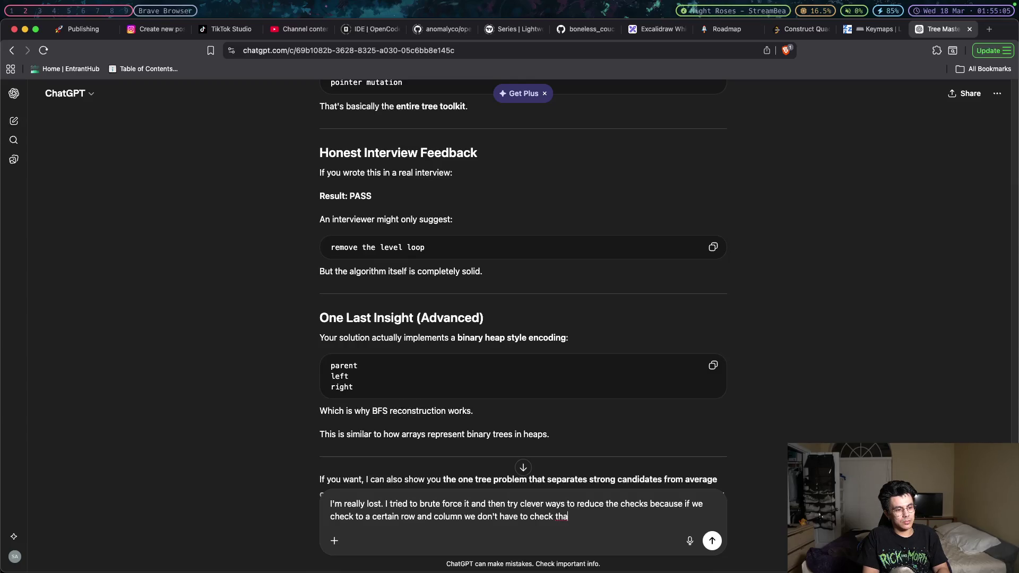
{"action": "key", "text": "BackSpace"}
{"action": "type", "text": "e same qu"}
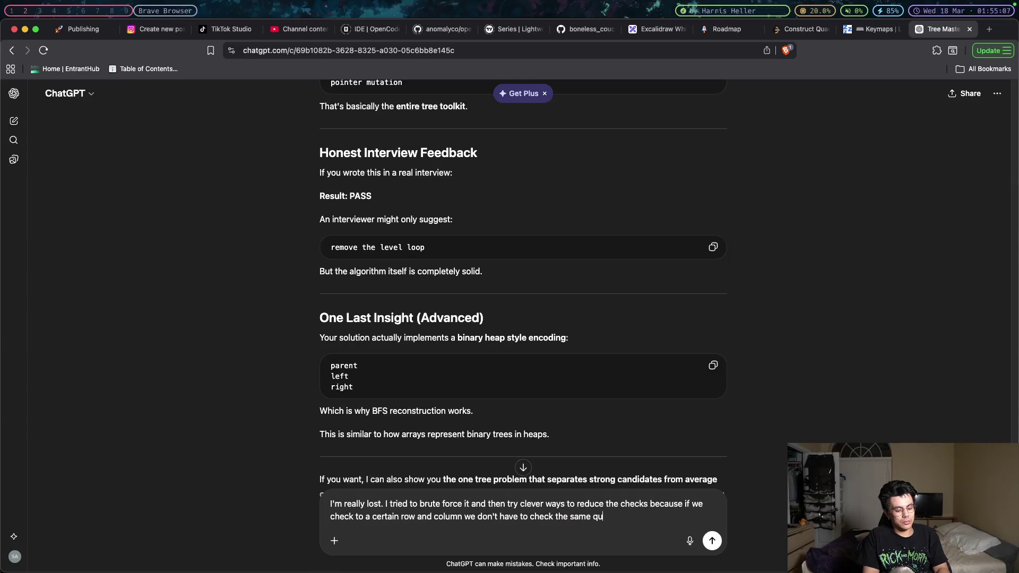
{"action": "type", "text": "adant an"}
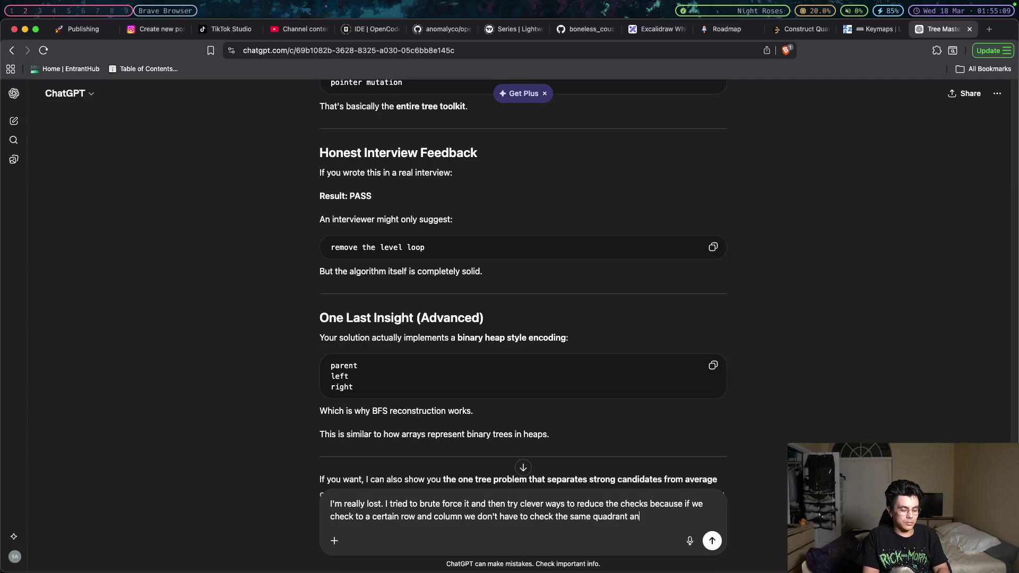
{"action": "type", "text": "ain.I ju"}
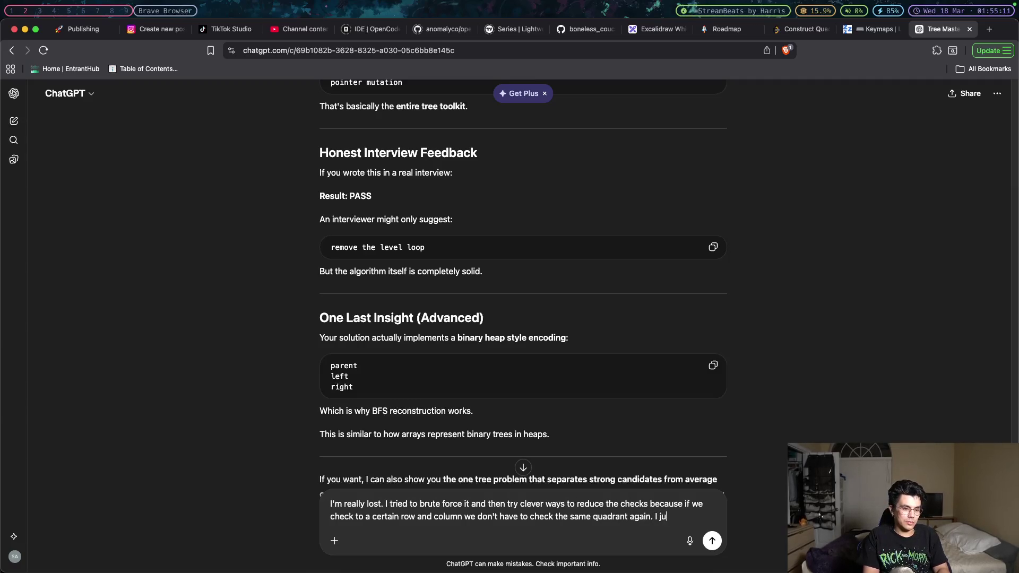
{"action": "type", "text": "st didn't kno"}
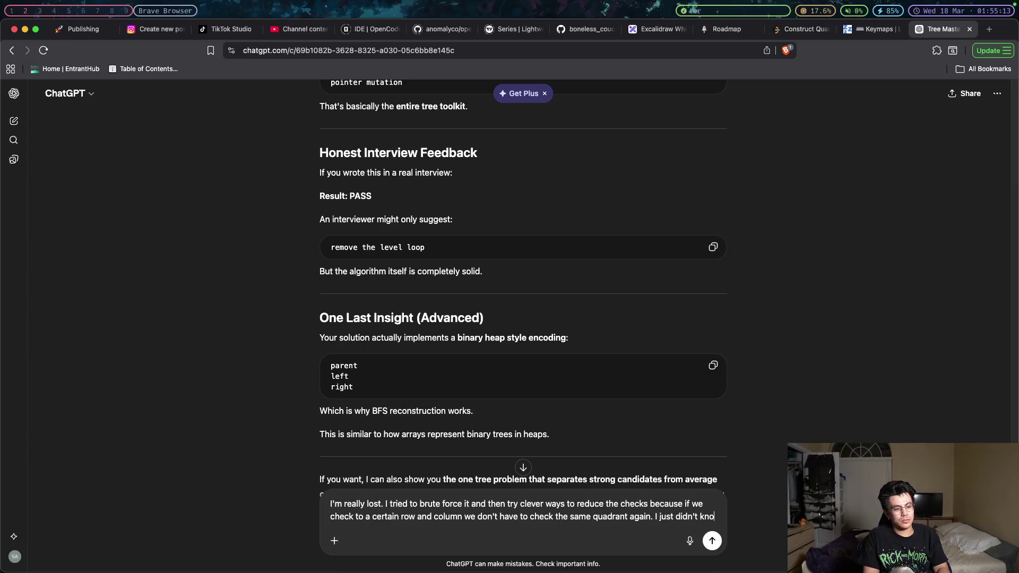
{"action": "type", "text": "w how to naviga"}
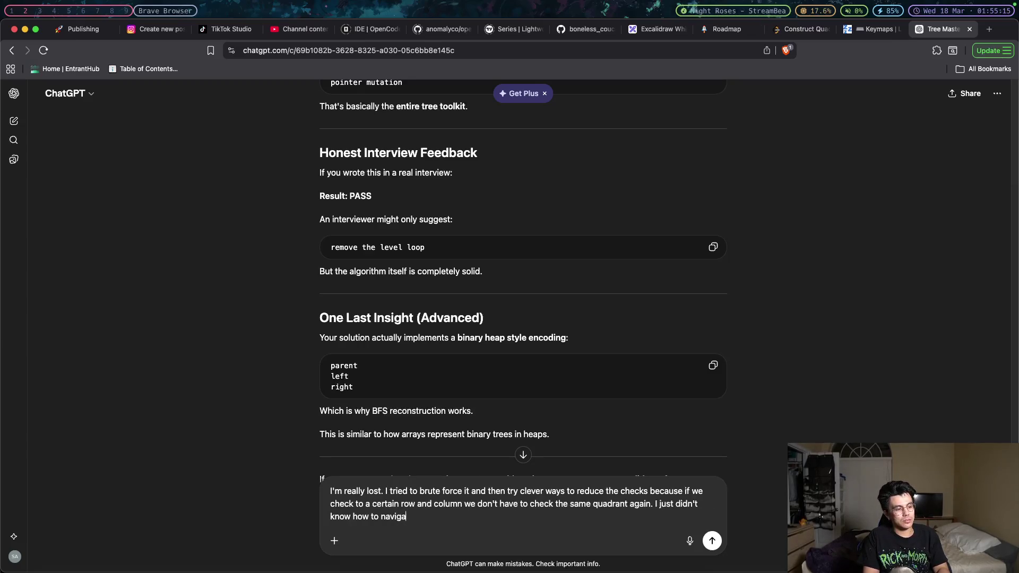
{"action": "type", "text": "te throug h"}
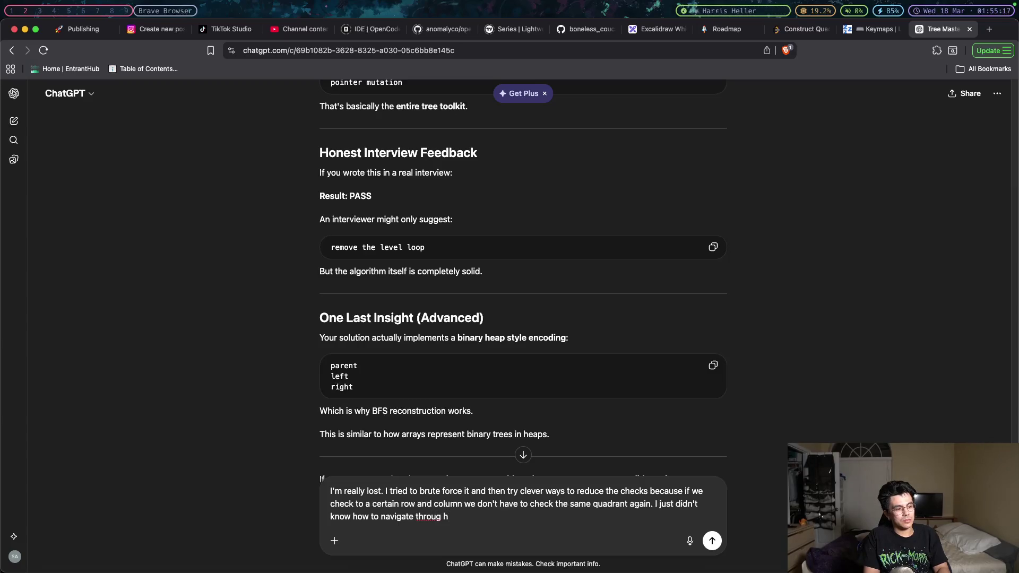
{"action": "key", "text": "BackSpace"}
{"action": "key", "text": "BackSpace"}
{"action": "type", "text": "h this. I"}
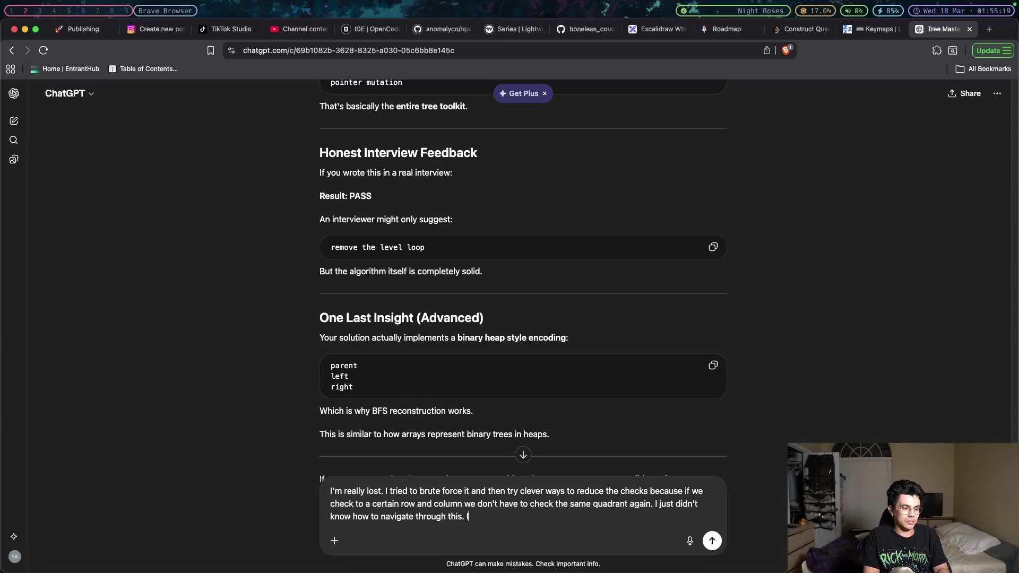
{"action": "type", "text": "'m sorry for "}
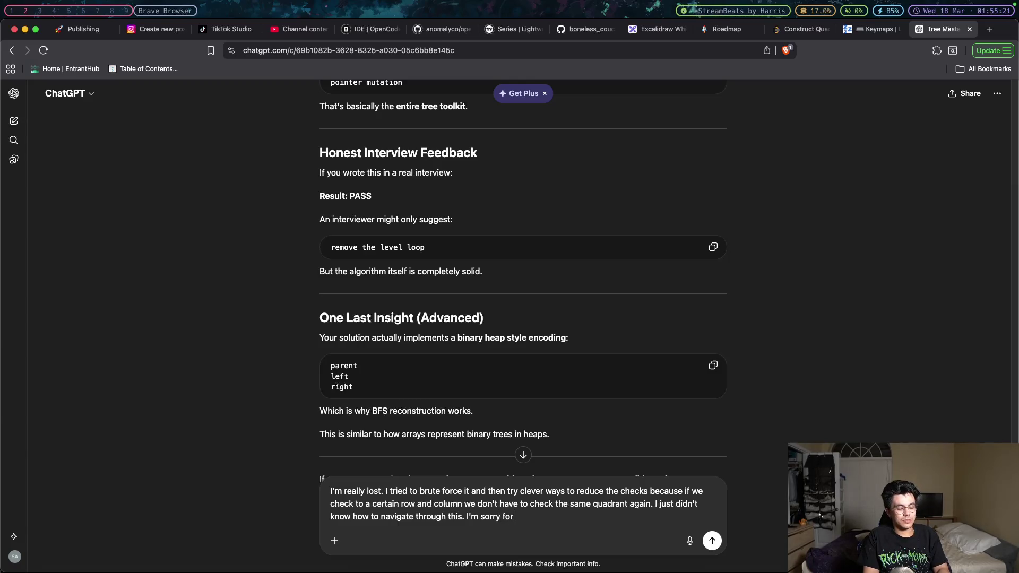
{"action": "type", "text": "disa"}
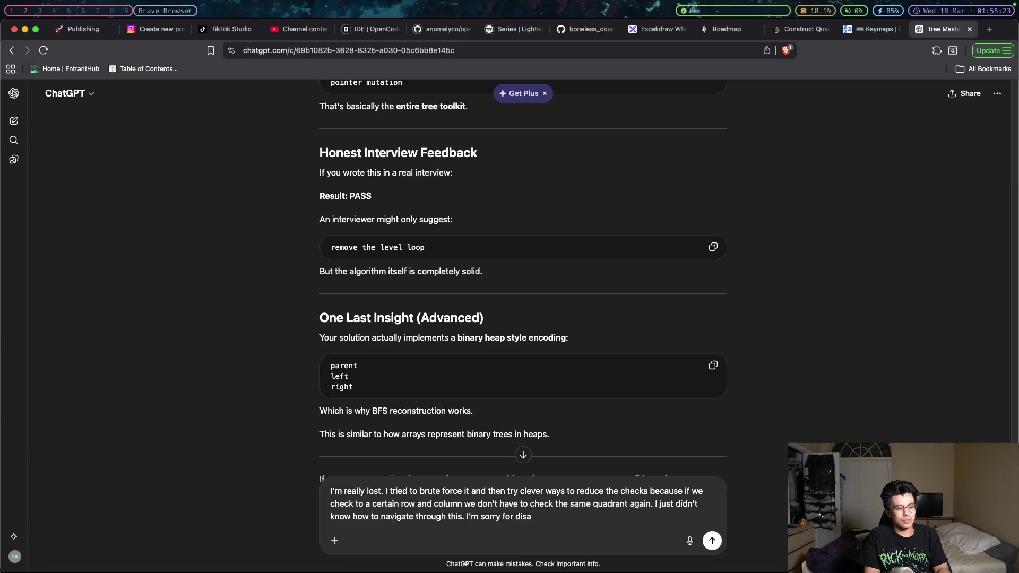
{"action": "type", "text": "ppointing you."}
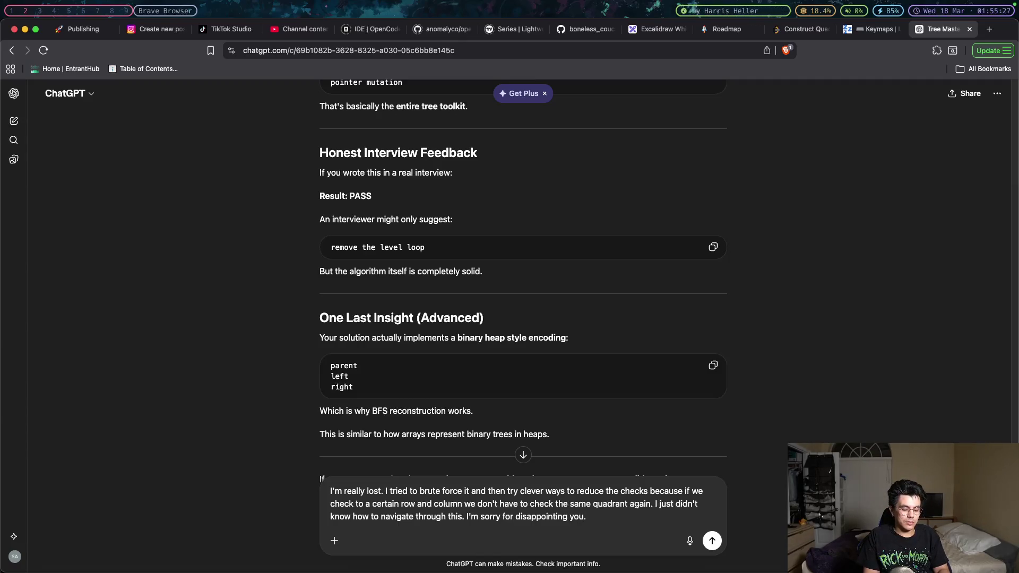
- Paste the copied C++ Solution code on a new line below the message and send it
{"action": "key", "text": "shift+Return"}
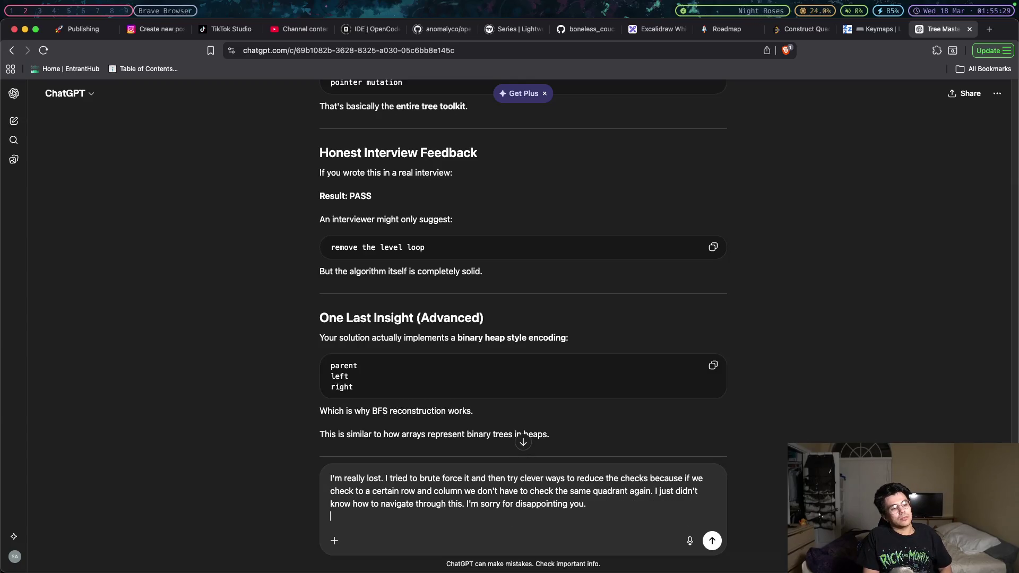
{"action": "key", "text": "super+v"}
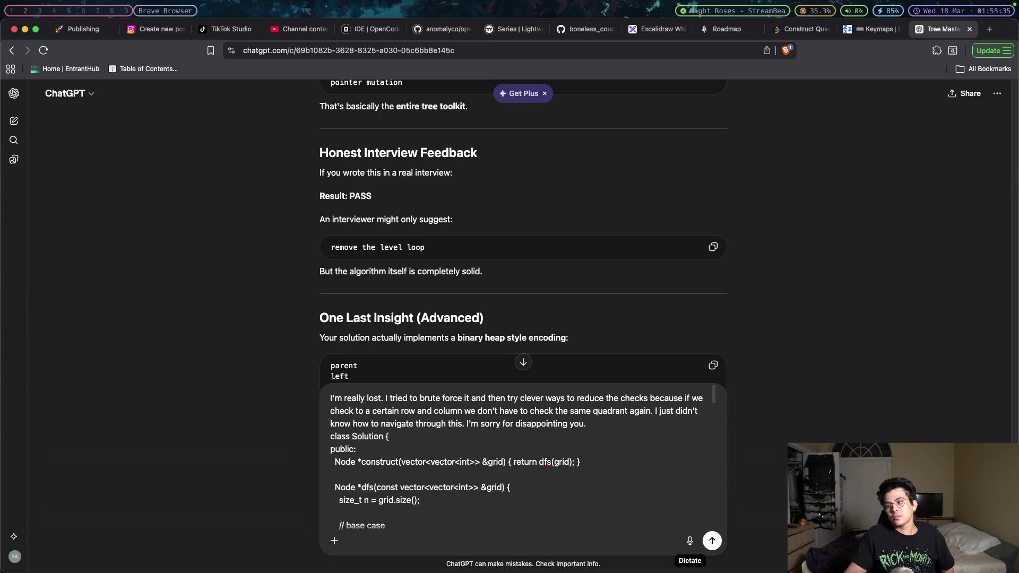
{"action": "key", "text": "Return"}
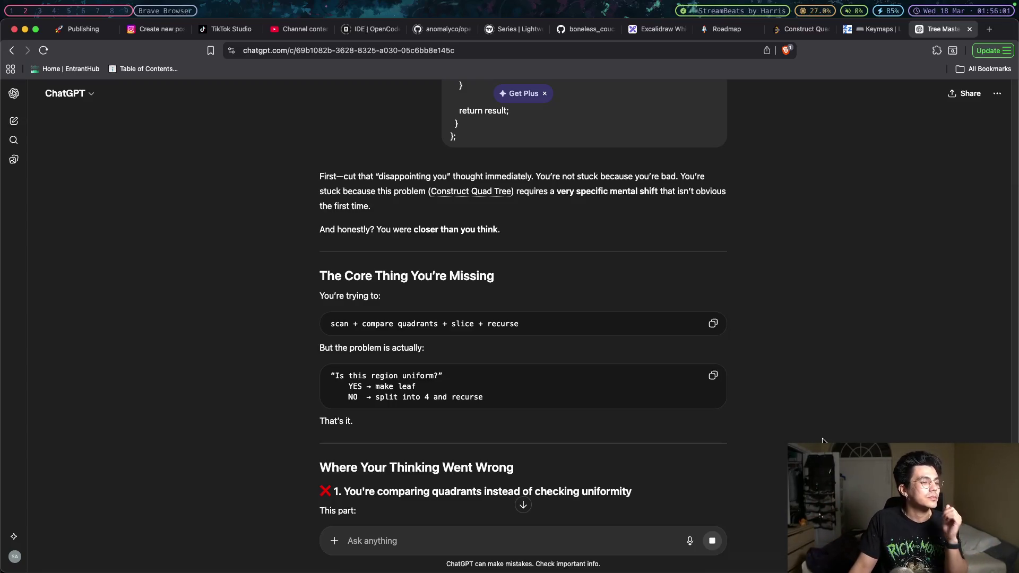
- Read the reply's three mistakes (corner comparison, slice2D copies, loop-based mismatch checks), briefly highlighting the grid-copy line
{"action": "scroll", "coordinate": [680, 445], "scroll_direction": "down", "scroll_amount": 2}
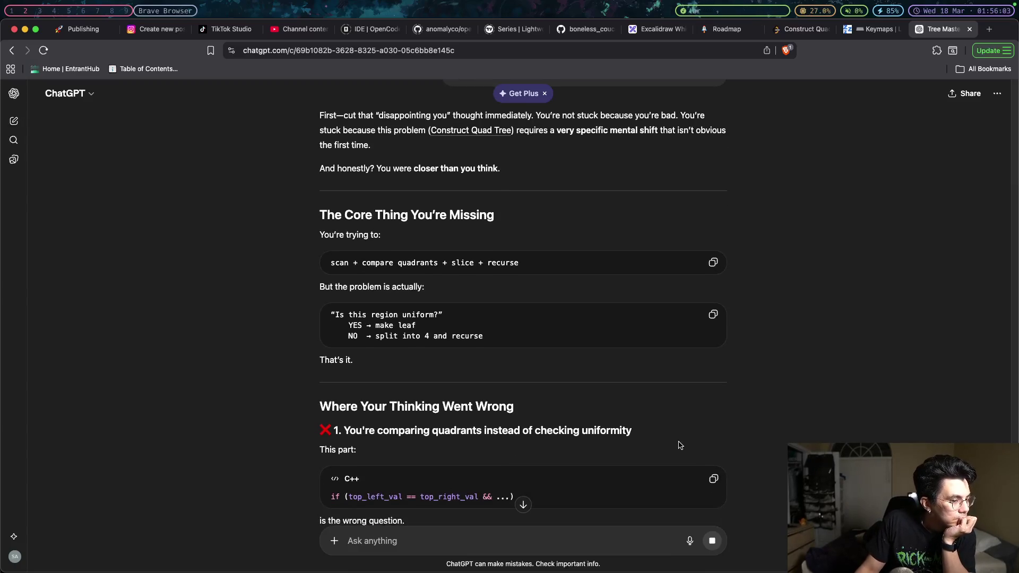
{"action": "scroll", "coordinate": [681, 445], "scroll_direction": "down", "scroll_amount": 2}
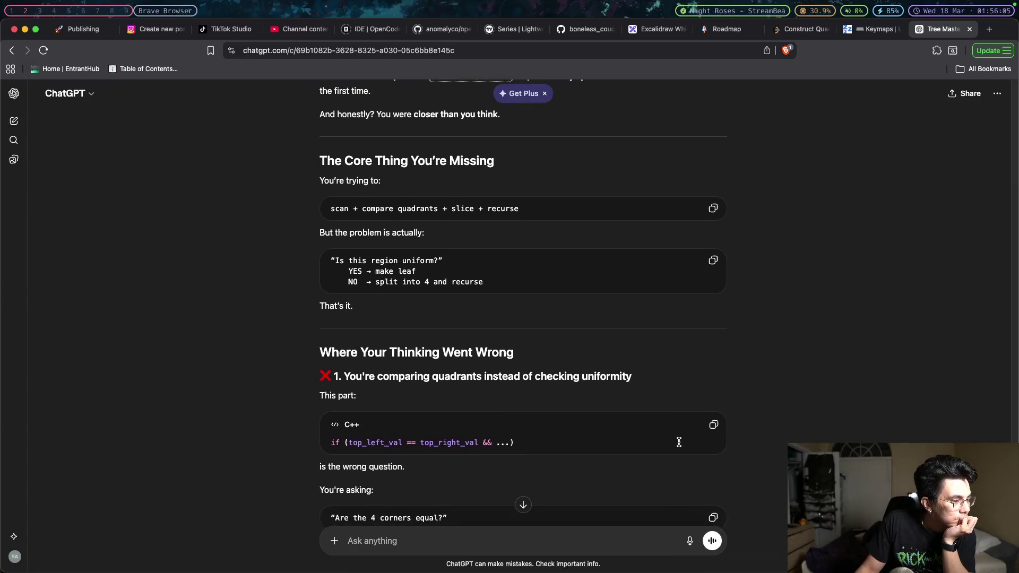
{"action": "scroll", "coordinate": [679, 443], "scroll_direction": "down", "scroll_amount": 2}
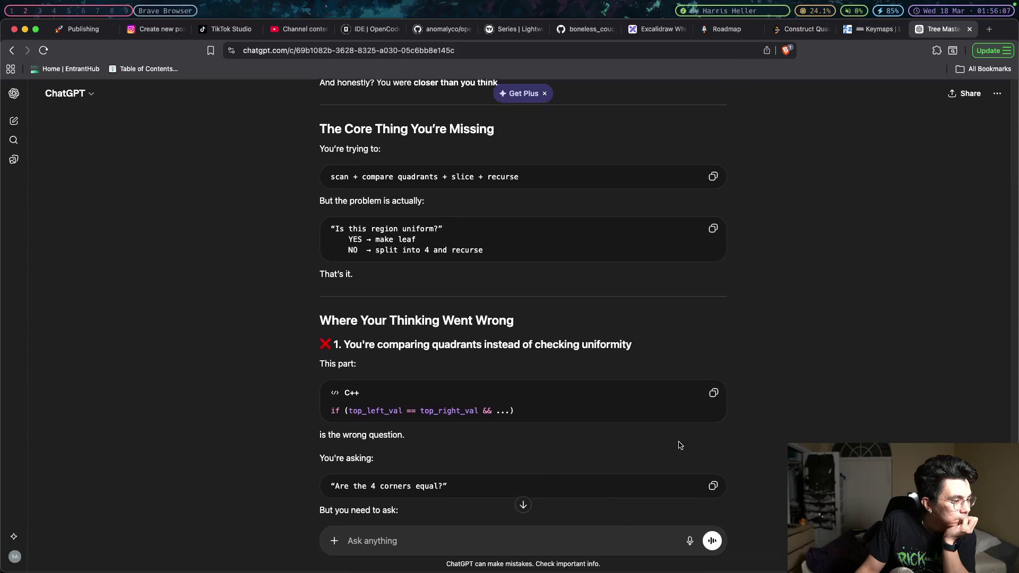
{"action": "scroll", "coordinate": [505, 447], "scroll_direction": "down", "scroll_amount": 1}
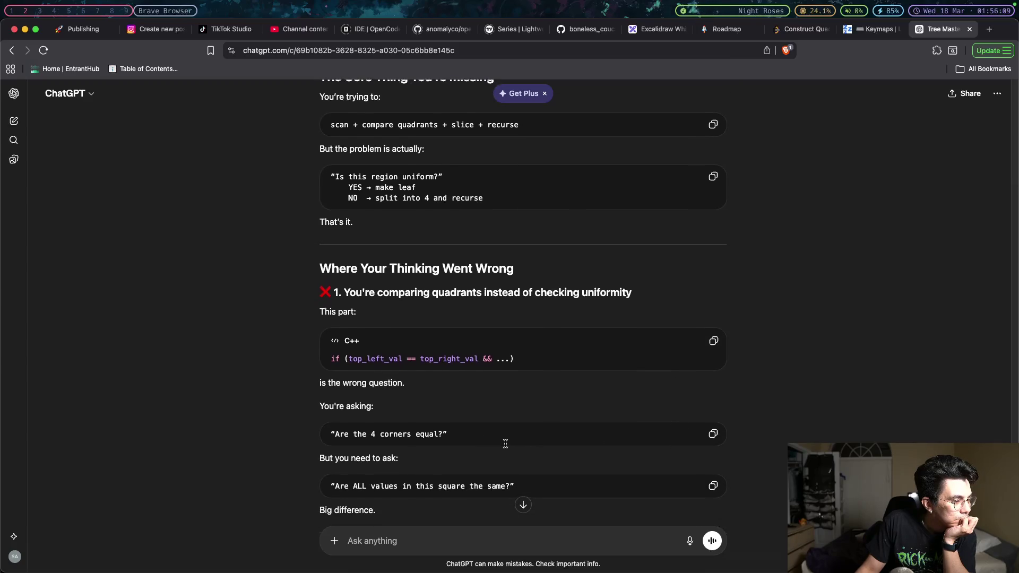
{"action": "scroll", "coordinate": [506, 447], "scroll_direction": "down", "scroll_amount": 3}
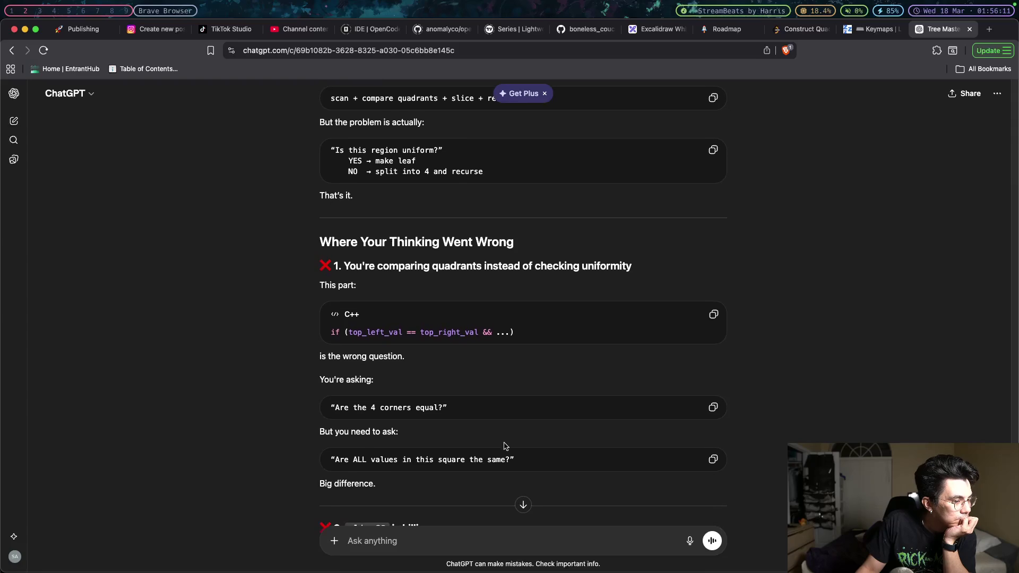
{"action": "scroll", "coordinate": [505, 447], "scroll_direction": "down", "scroll_amount": 3}
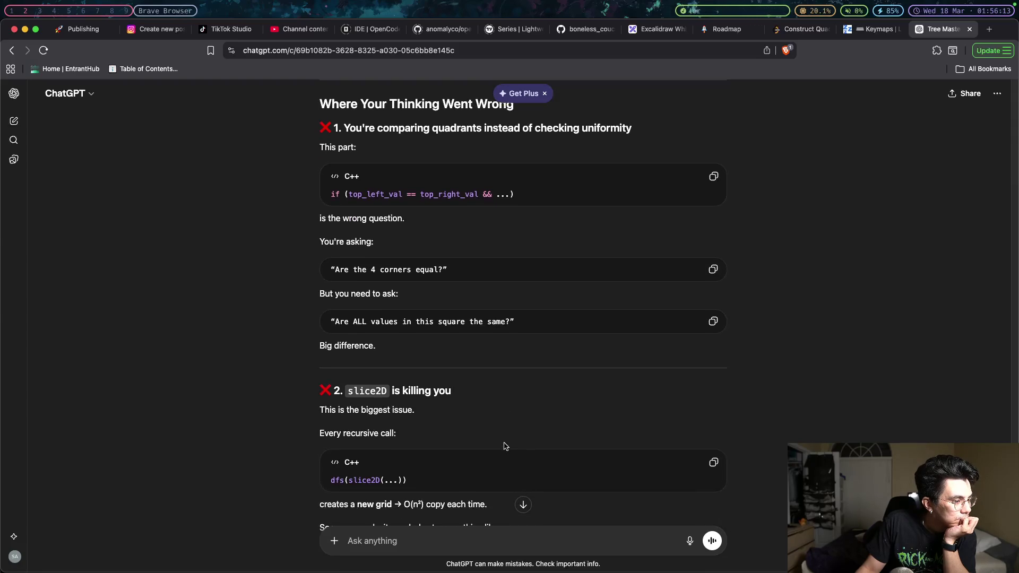
{"action": "scroll", "coordinate": [505, 446], "scroll_direction": "down", "scroll_amount": 2}
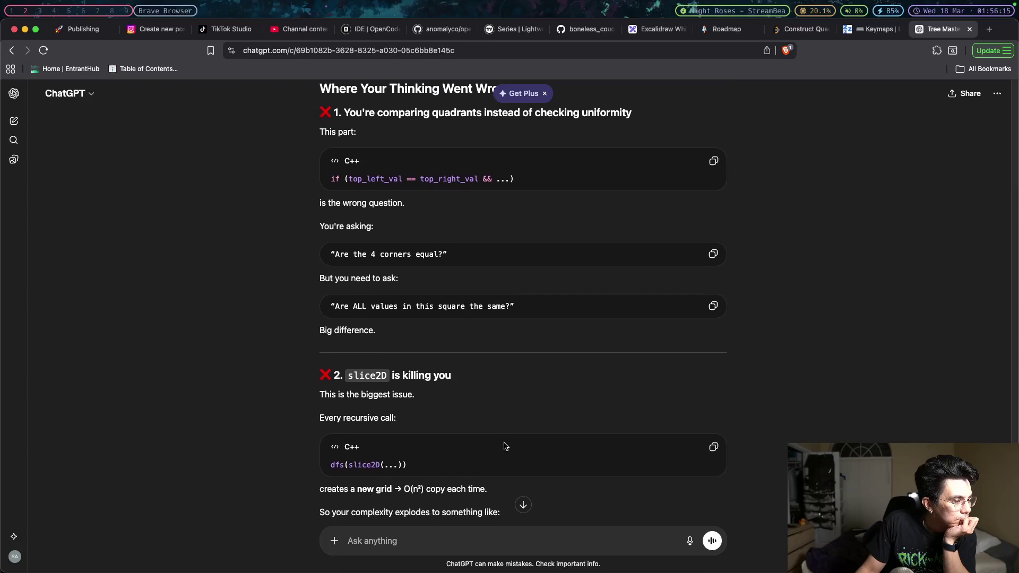
{"action": "scroll", "coordinate": [505, 446], "scroll_direction": "down", "scroll_amount": 2}
{"action": "triple_click", "coordinate": [473, 428]}
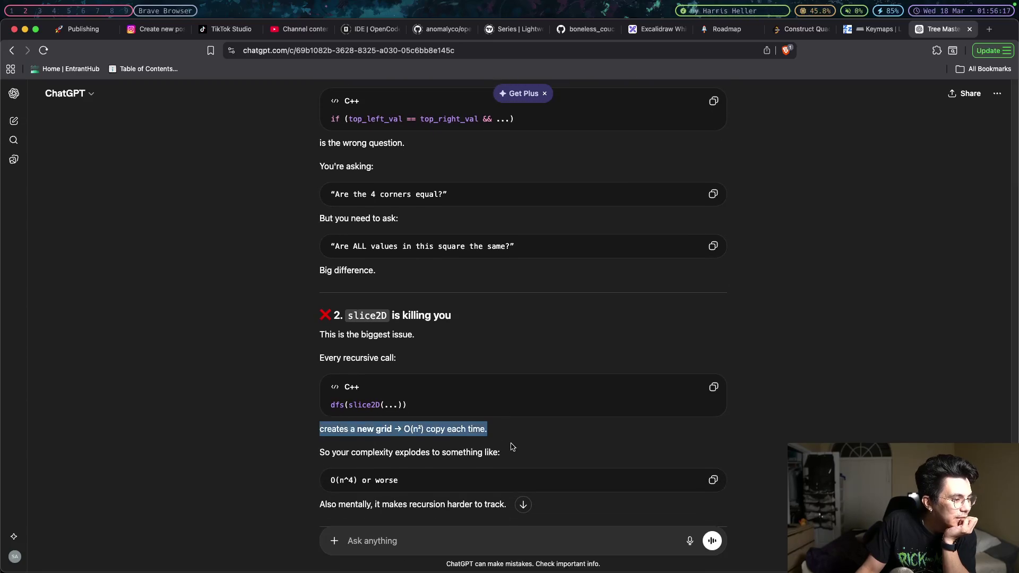
{"action": "scroll", "coordinate": [511, 447], "scroll_direction": "down", "scroll_amount": 1}
{"action": "scroll", "coordinate": [510, 447], "scroll_direction": "down", "scroll_amount": 3}
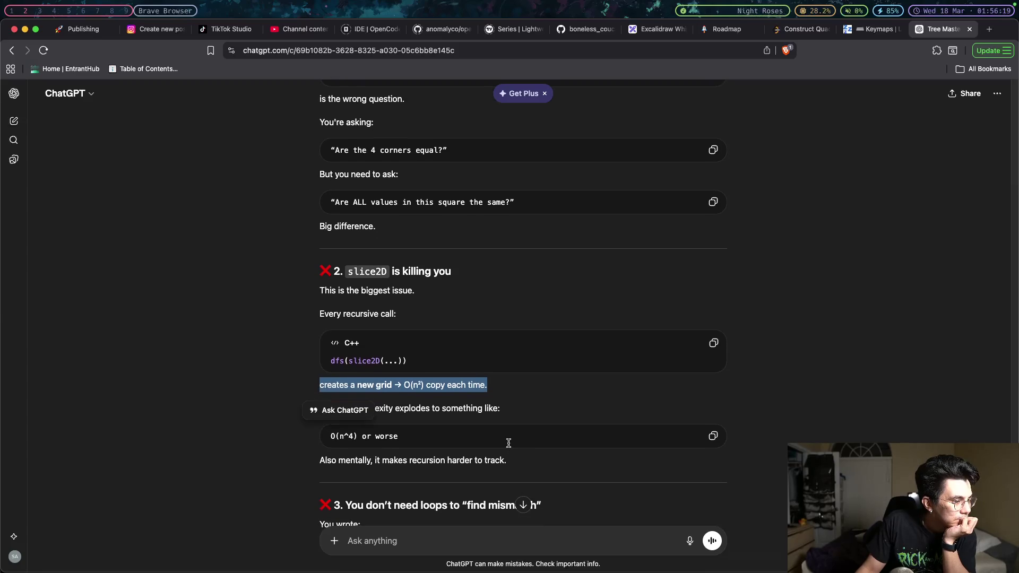
{"action": "left_click", "coordinate": [508, 447]}
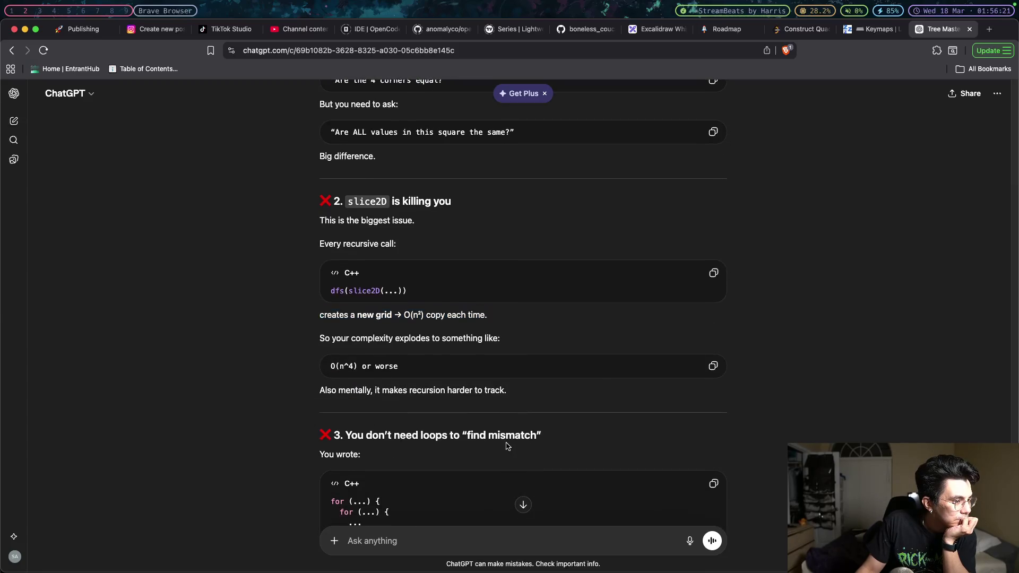
{"action": "scroll", "coordinate": [508, 447], "scroll_direction": "down", "scroll_amount": 3}
{"action": "scroll", "coordinate": [507, 445], "scroll_direction": "down", "scroll_amount": 2}
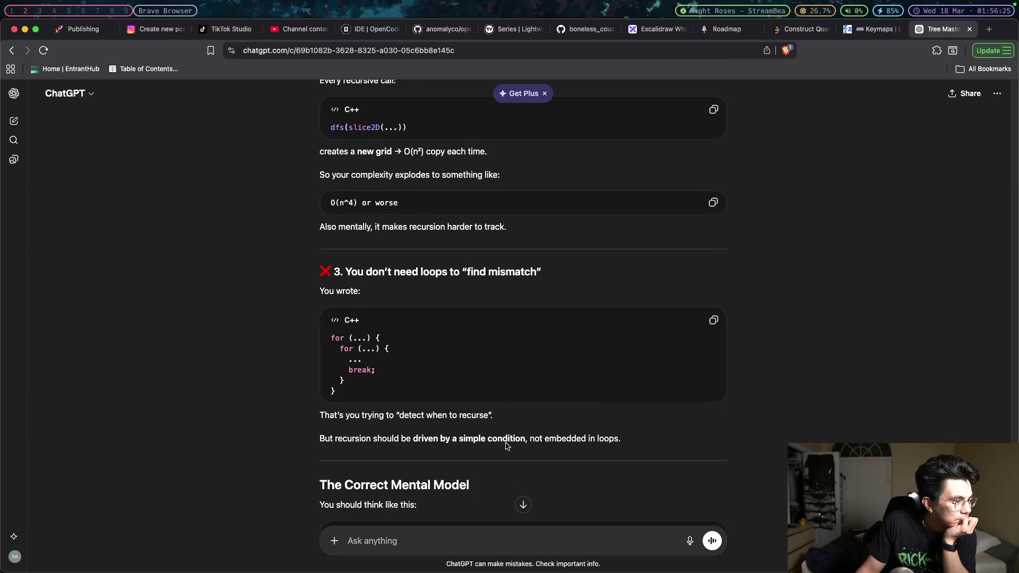
- Scroll the reply to 'The ONE Fix That Changes Everything', which advises calling dfs(grid, row, col, size)
{"action": "scroll", "coordinate": [506, 445], "scroll_direction": "down", "scroll_amount": 2}
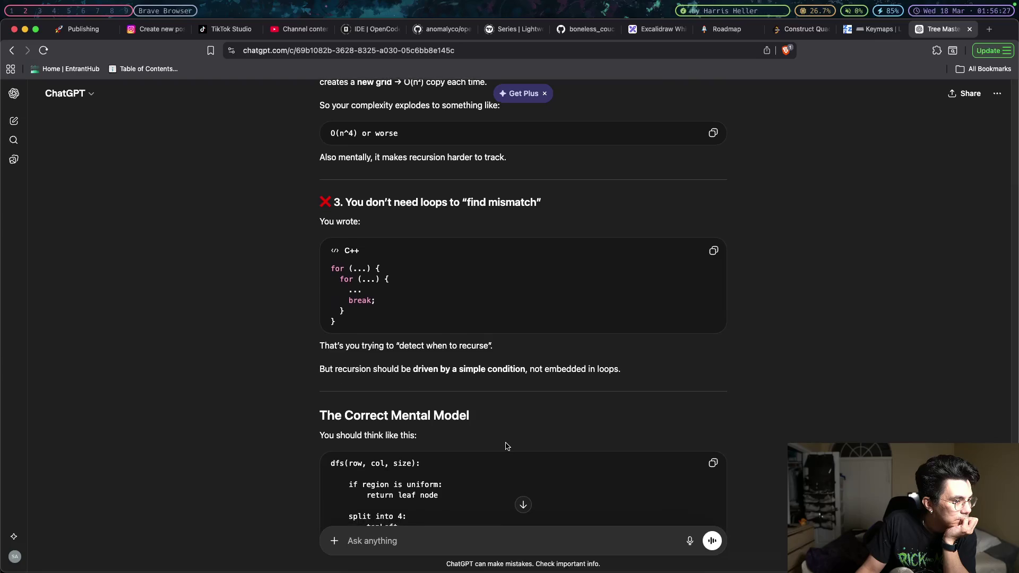
{"action": "scroll", "coordinate": [507, 447], "scroll_direction": "down", "scroll_amount": 2}
{"action": "scroll", "coordinate": [506, 443], "scroll_direction": "down", "scroll_amount": 1}
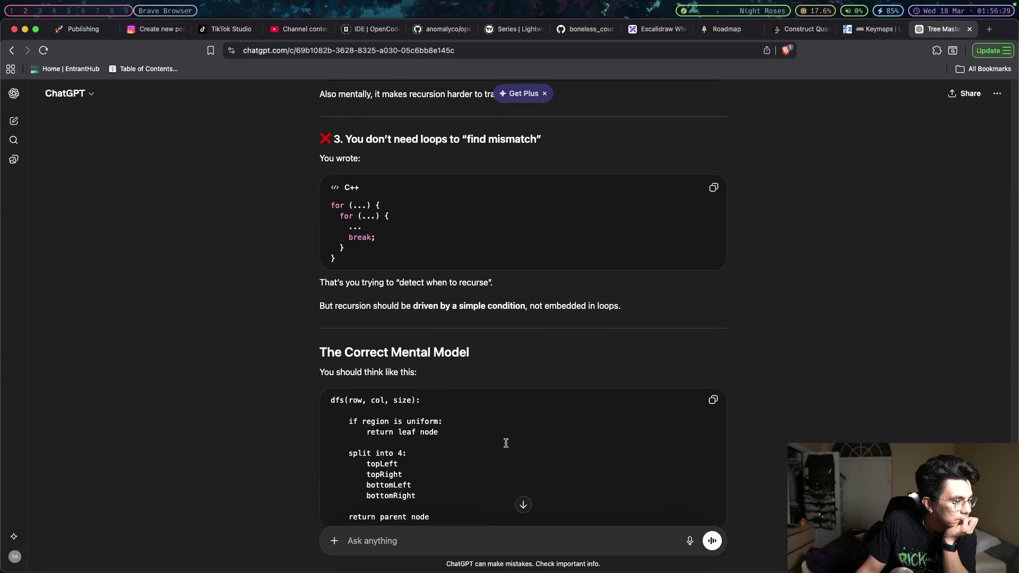
{"action": "scroll", "coordinate": [506, 443], "scroll_direction": "down", "scroll_amount": 2}
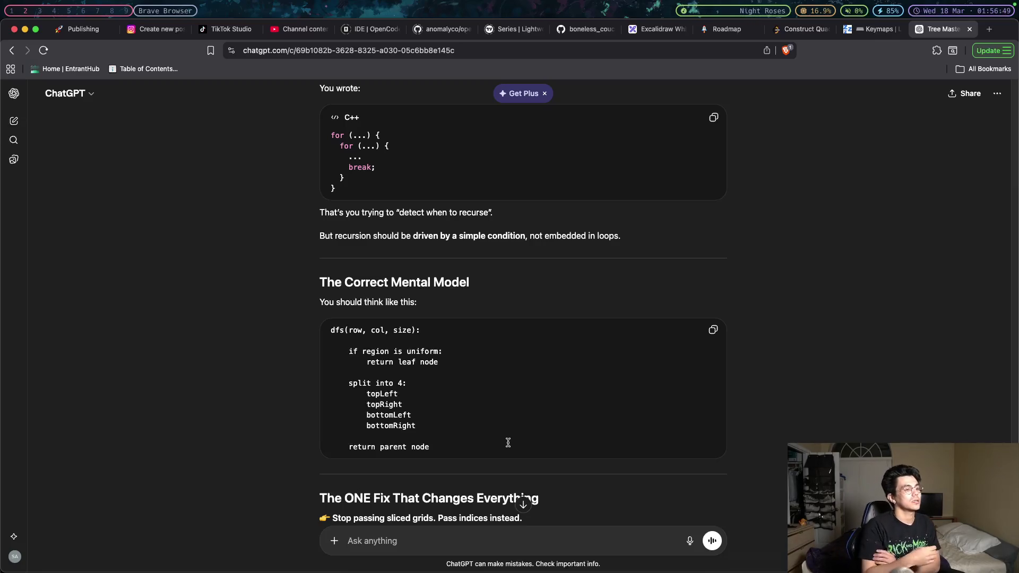
{"action": "scroll", "coordinate": [510, 441], "scroll_direction": "down", "scroll_amount": 2}
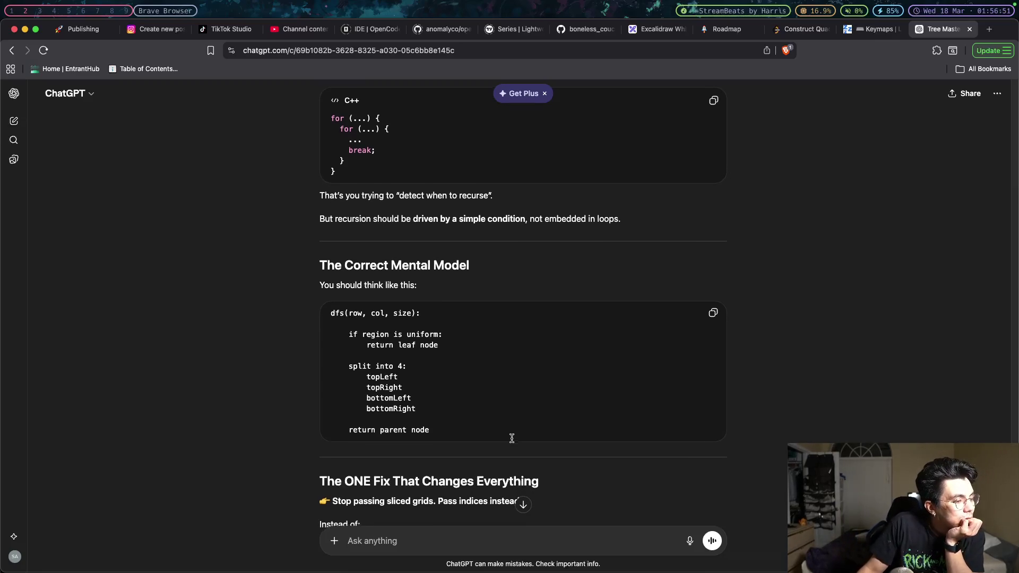
{"action": "scroll", "coordinate": [512, 438], "scroll_direction": "down", "scroll_amount": 1}
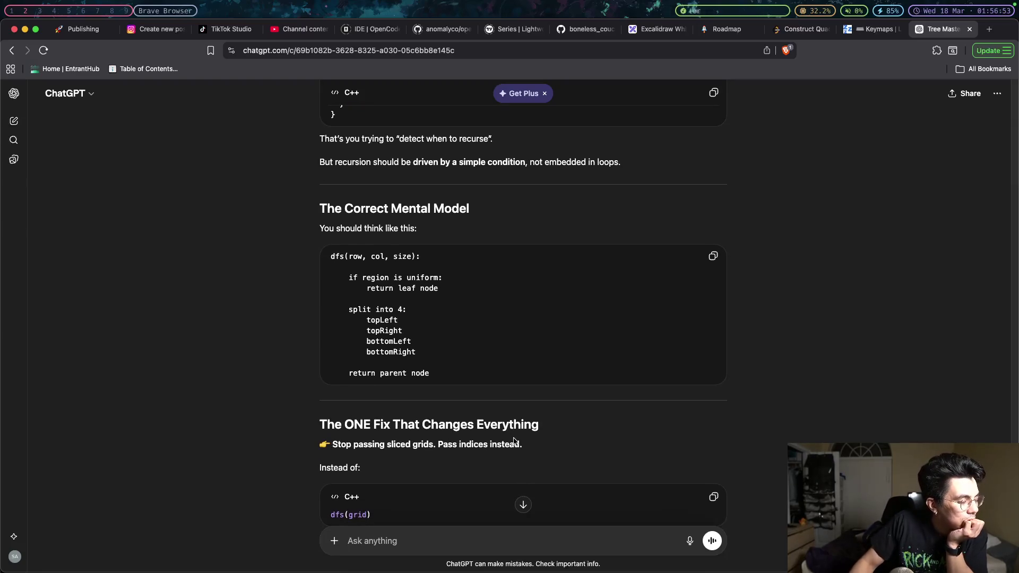
{"action": "scroll", "coordinate": [514, 439], "scroll_direction": "down", "scroll_amount": 1}
{"action": "scroll", "coordinate": [514, 443], "scroll_direction": "down", "scroll_amount": 2}
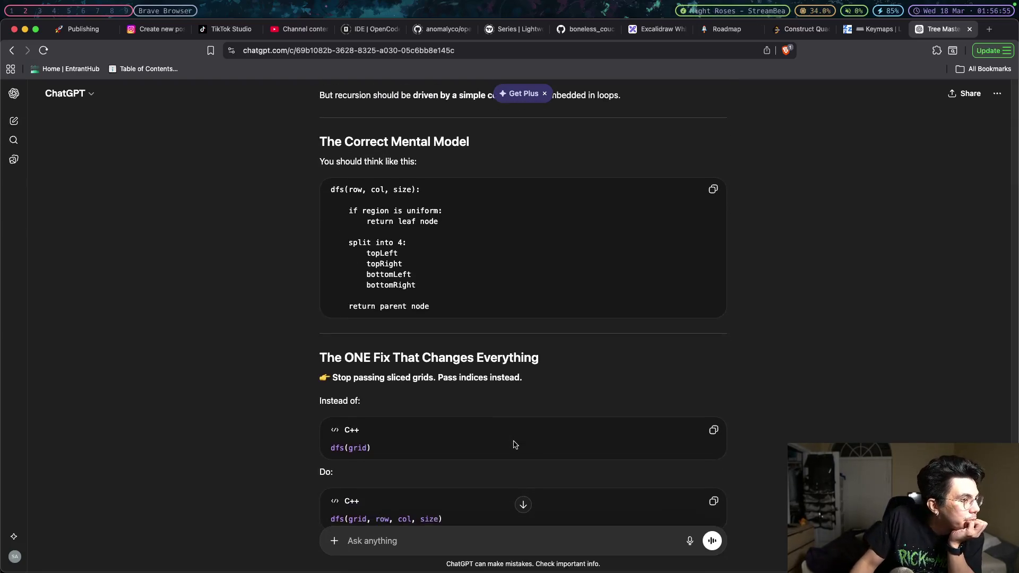
{"action": "scroll", "coordinate": [513, 444], "scroll_direction": "down", "scroll_amount": 1}
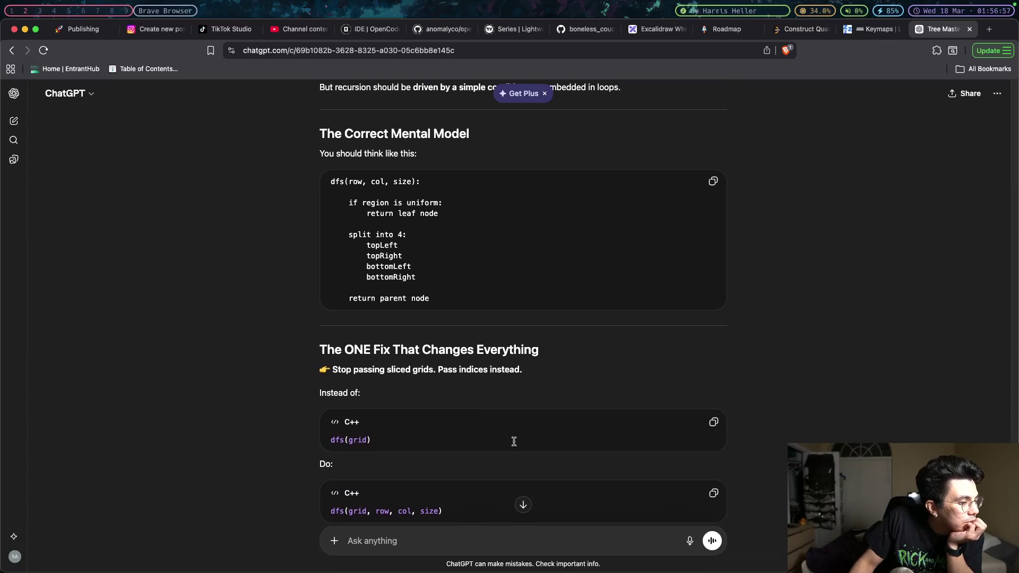
{"action": "scroll", "coordinate": [514, 442], "scroll_direction": "down", "scroll_amount": 2}
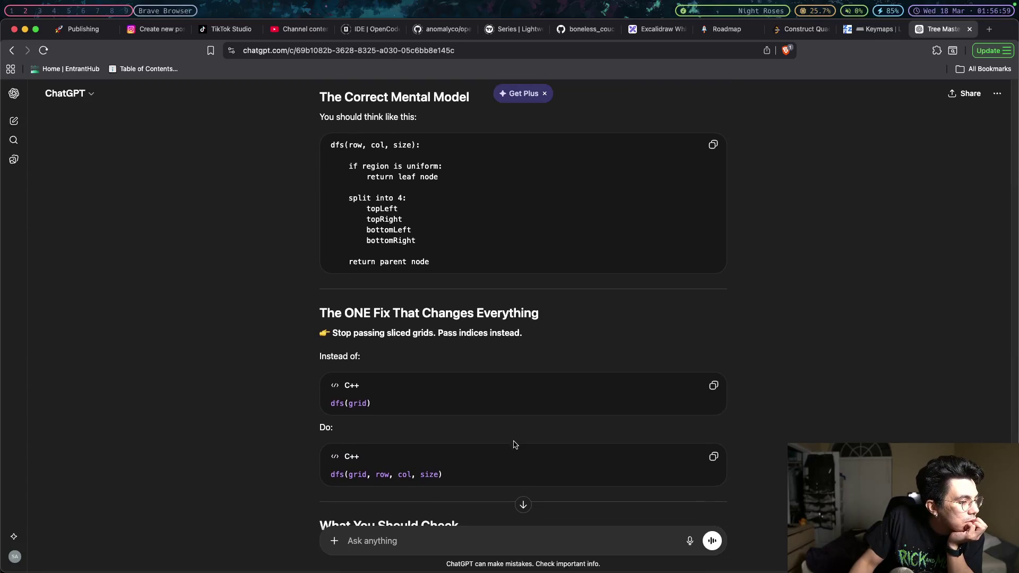
{"action": "scroll", "coordinate": [443, 479], "scroll_direction": "down", "scroll_amount": 1}
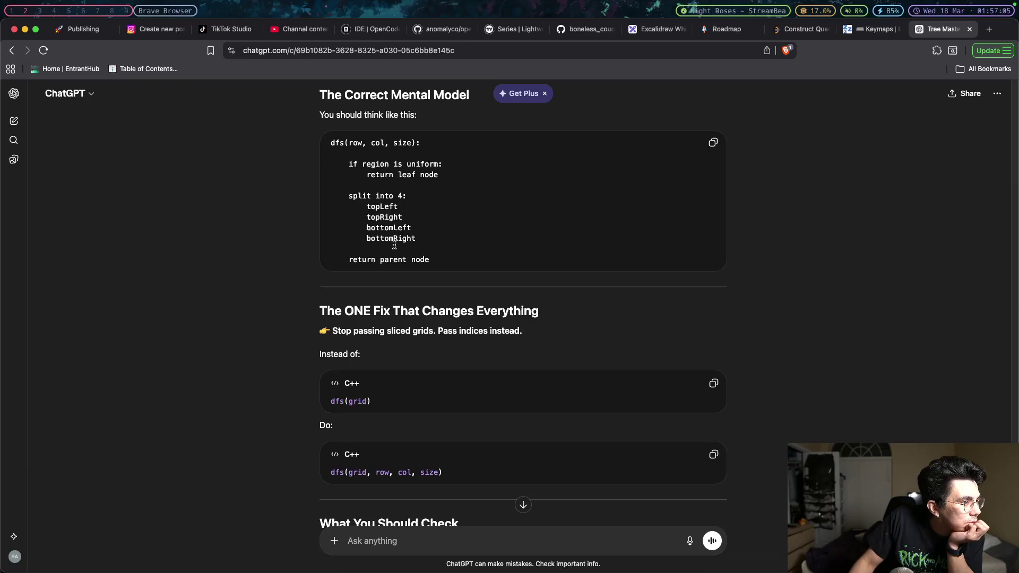
{"action": "scroll", "coordinate": [409, 350], "scroll_direction": "down", "scroll_amount": 3}
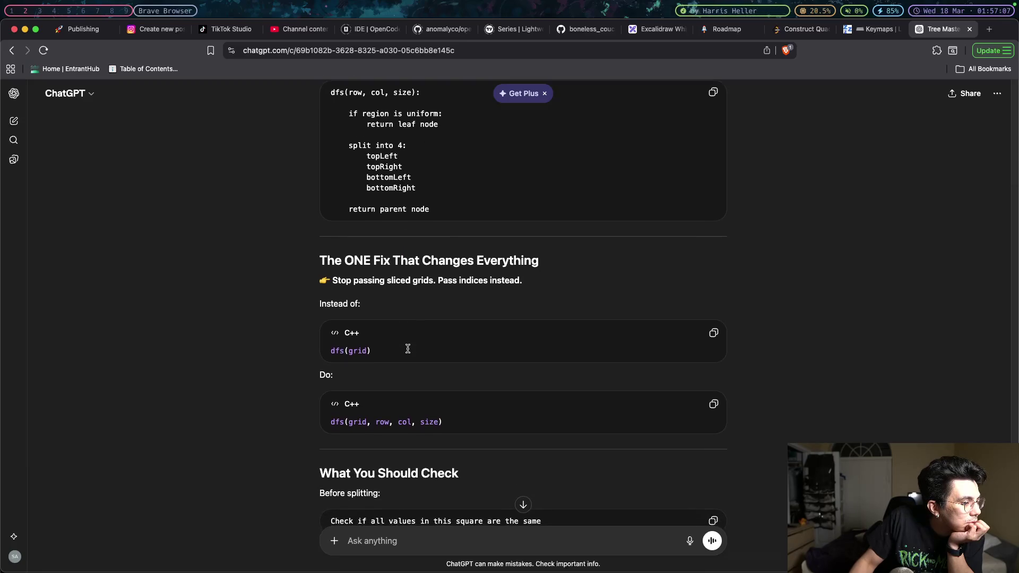
{"action": "scroll", "coordinate": [409, 352], "scroll_direction": "down", "scroll_amount": 2}
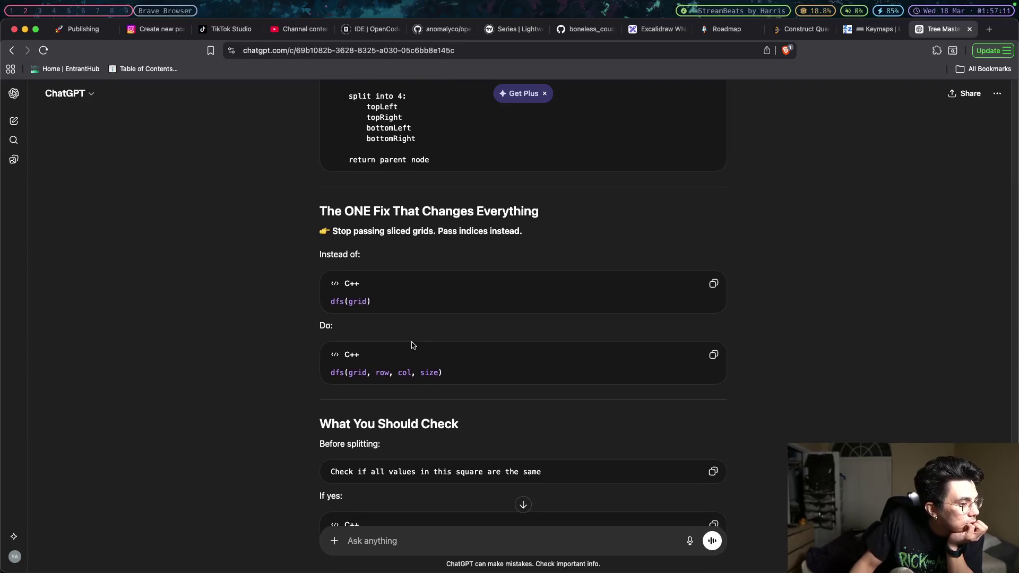
- Scroll to 'The Simpler Way to Think' and highlight the phrase 'divide and conquer on a 2D grid'
{"action": "scroll", "coordinate": [412, 349], "scroll_direction": "down", "scroll_amount": 2}
{"action": "scroll", "coordinate": [414, 349], "scroll_direction": "down", "scroll_amount": 3}
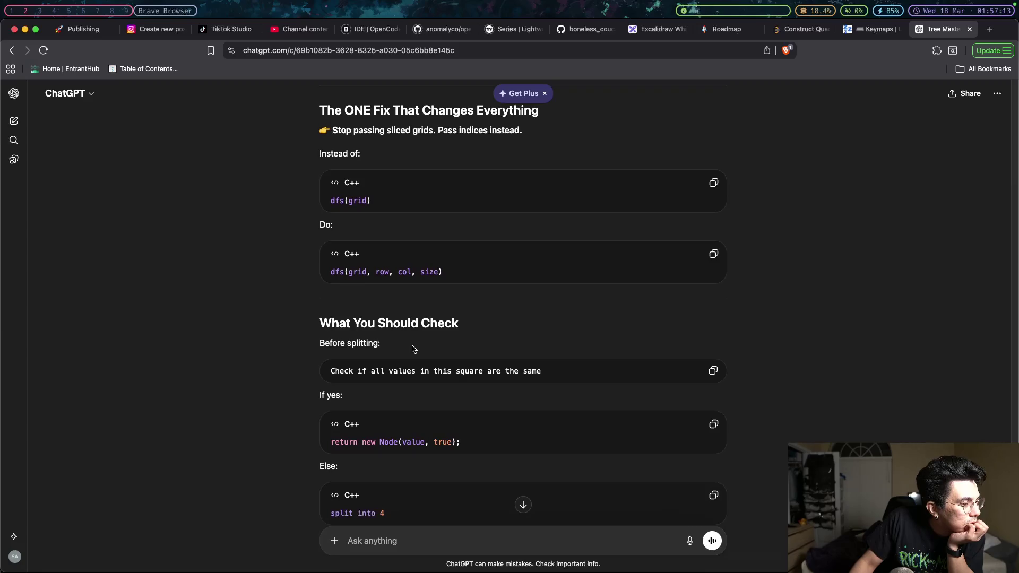
{"action": "scroll", "coordinate": [413, 348], "scroll_direction": "down", "scroll_amount": 1}
{"action": "scroll", "coordinate": [414, 349], "scroll_direction": "down", "scroll_amount": 1}
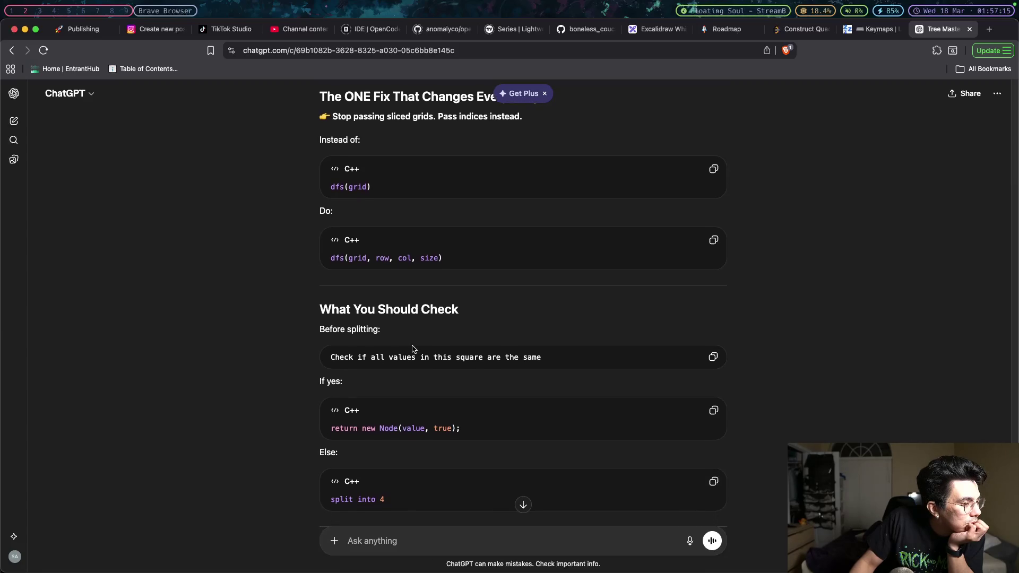
{"action": "scroll", "coordinate": [414, 349], "scroll_direction": "down", "scroll_amount": 1}
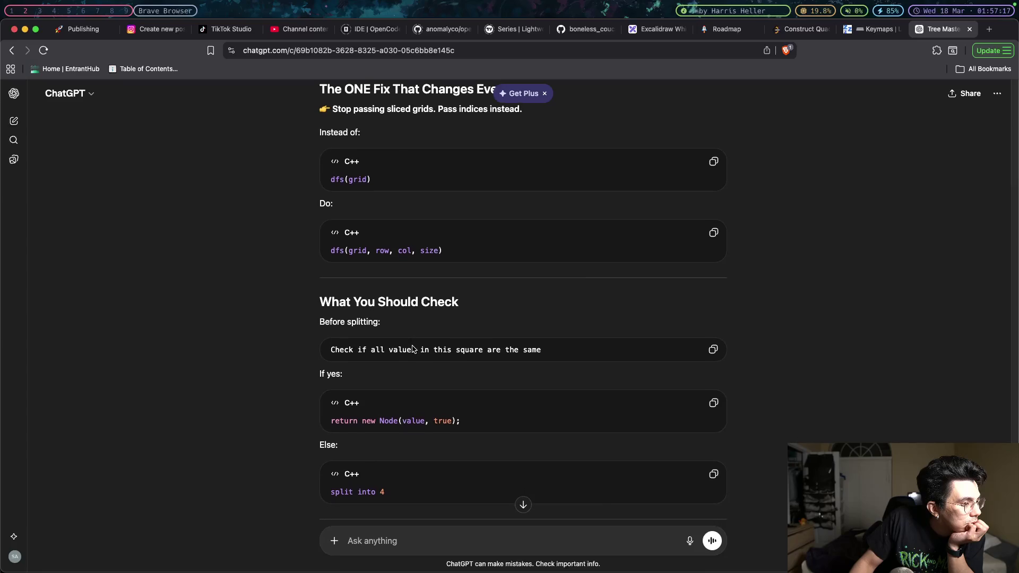
{"action": "scroll", "coordinate": [413, 345], "scroll_direction": "down", "scroll_amount": 1}
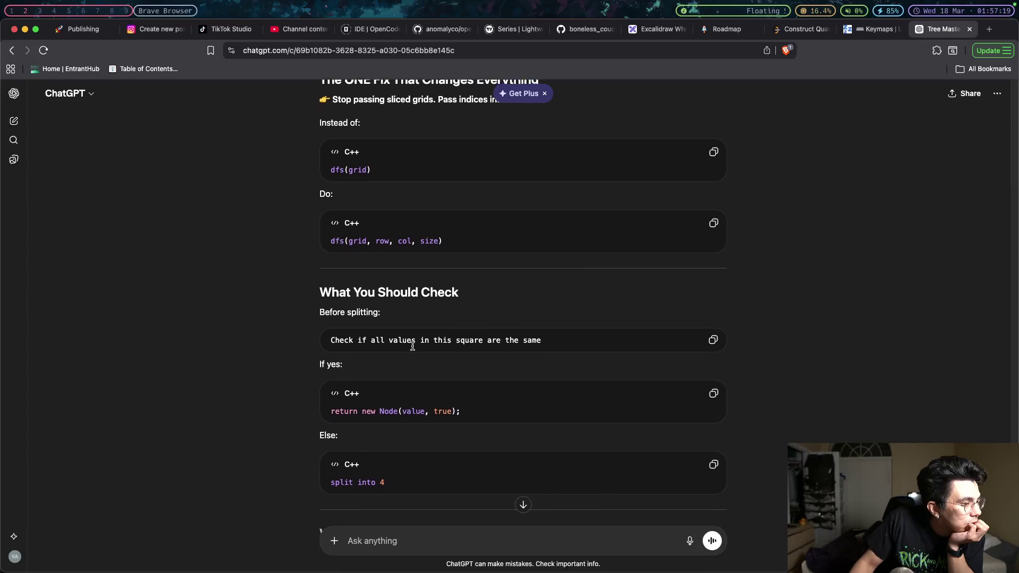
{"action": "scroll", "coordinate": [413, 347], "scroll_direction": "down", "scroll_amount": 2}
{"action": "scroll", "coordinate": [413, 349], "scroll_direction": "down", "scroll_amount": 5}
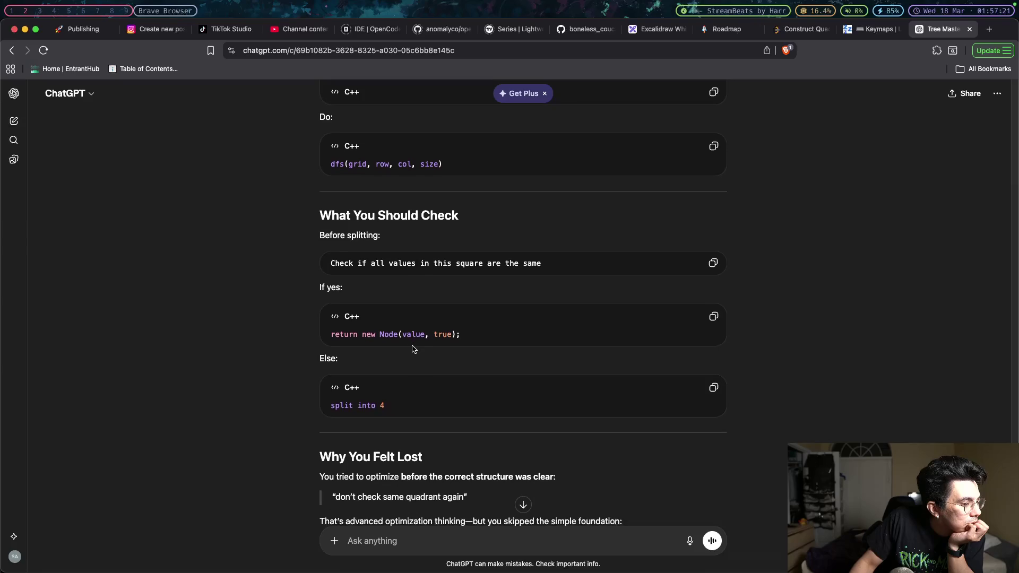
{"action": "scroll", "coordinate": [413, 349], "scroll_direction": "down", "scroll_amount": 3}
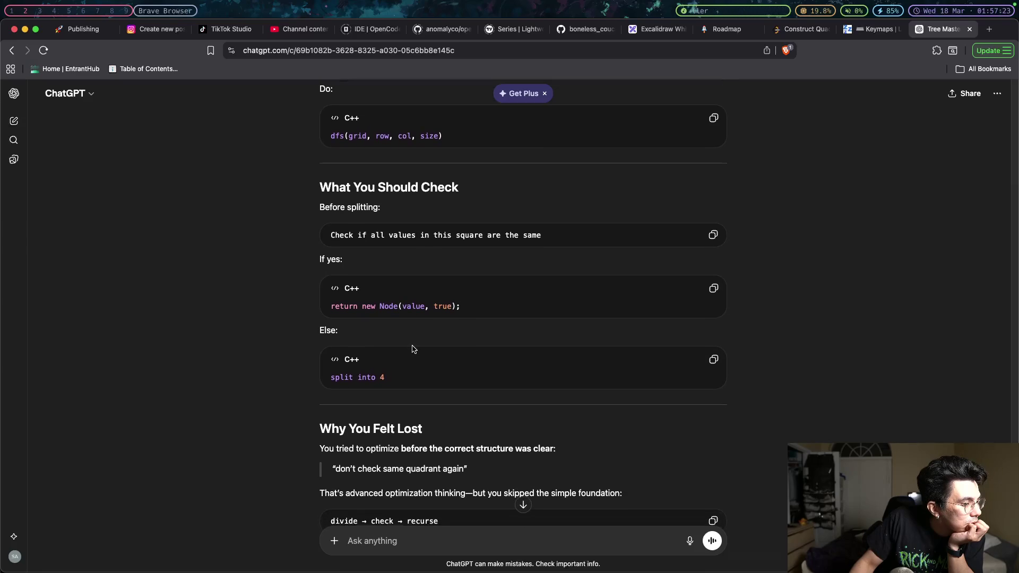
{"action": "scroll", "coordinate": [414, 349], "scroll_direction": "down", "scroll_amount": 3}
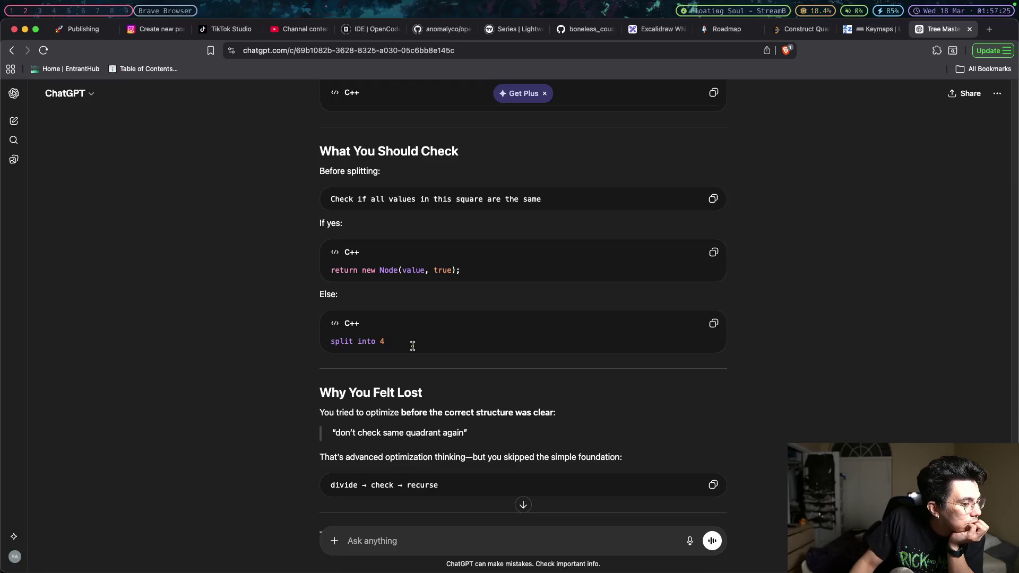
{"action": "scroll", "coordinate": [413, 346], "scroll_direction": "down", "scroll_amount": 8}
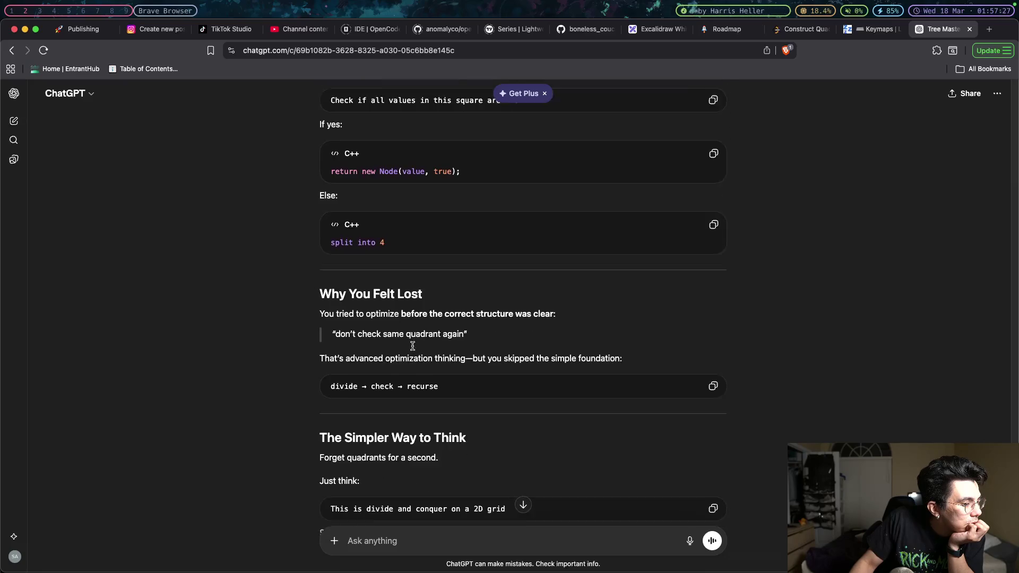
{"action": "scroll", "coordinate": [413, 347], "scroll_direction": "down", "scroll_amount": 5}
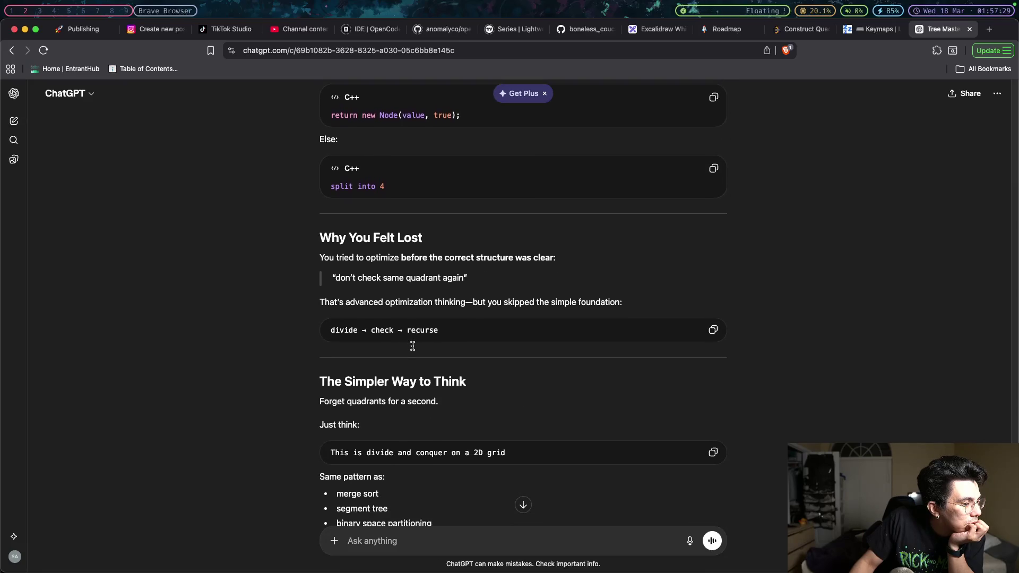
{"action": "scroll", "coordinate": [412, 346], "scroll_direction": "down", "scroll_amount": 2}
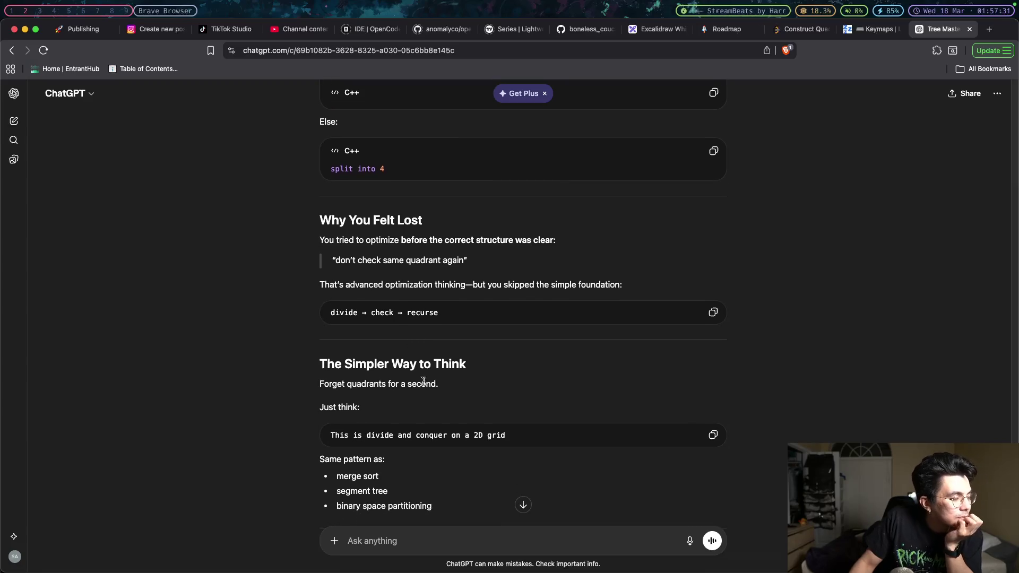
{"action": "left_click_drag", "start_coordinate": [505, 435], "coordinate": [361, 436]}
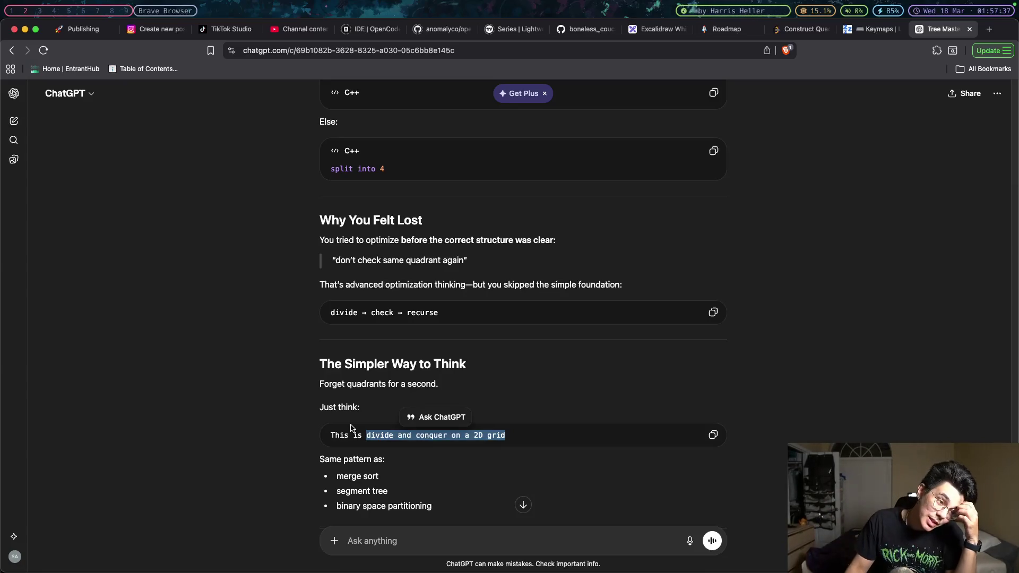
- Scroll on to the Minimal Pseudocode, clear the highlighted phrase, then scroll back up the reply
{"action": "scroll", "coordinate": [351, 427], "scroll_direction": "down", "scroll_amount": 5}
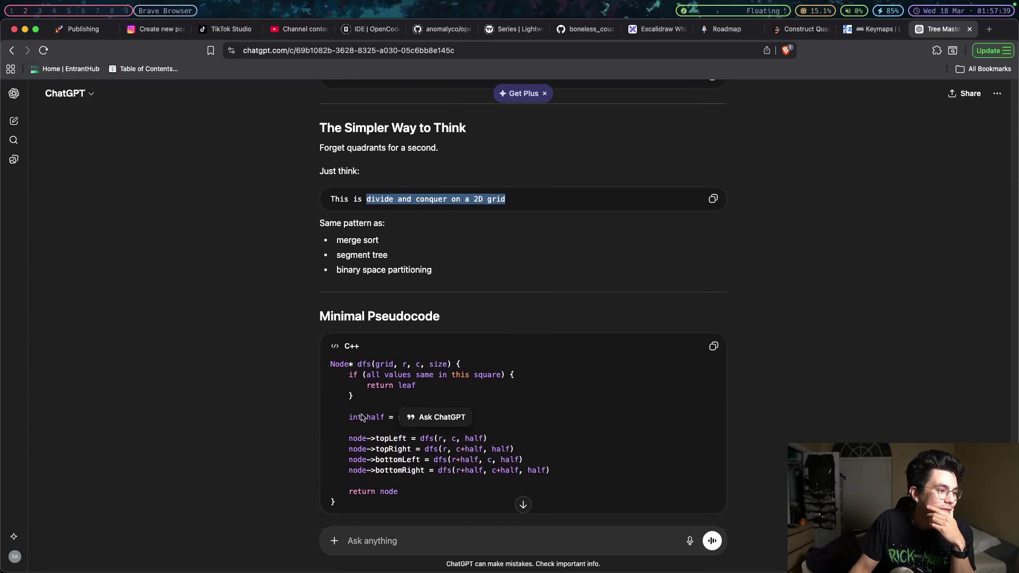
{"action": "left_click", "coordinate": [334, 408]}
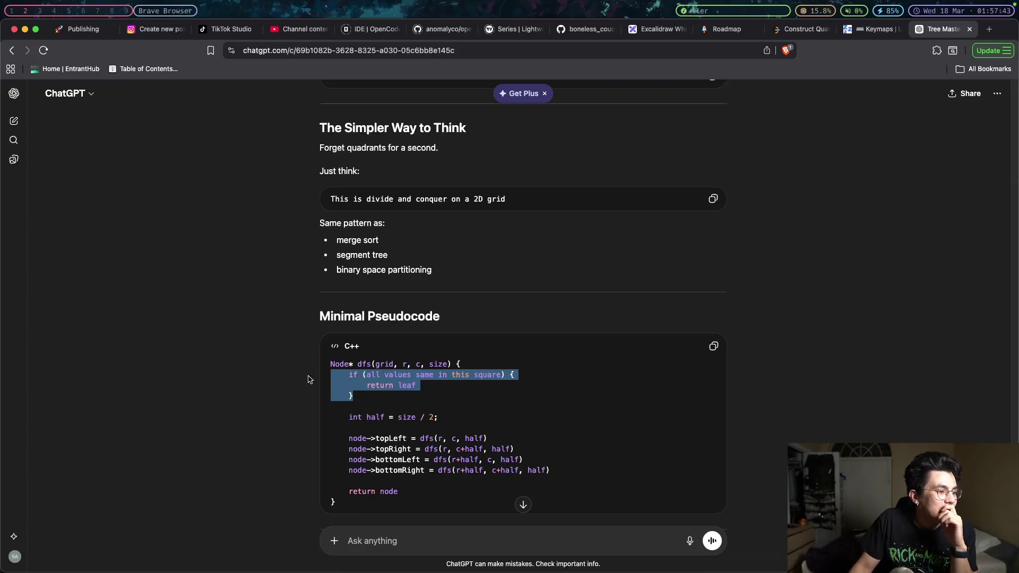
{"action": "left_click_drag", "start_coordinate": [379, 396], "coordinate": [310, 379]}
{"action": "scroll", "coordinate": [423, 361], "scroll_direction": "up", "scroll_amount": 3}
{"action": "scroll", "coordinate": [423, 362], "scroll_direction": "up", "scroll_amount": 10}
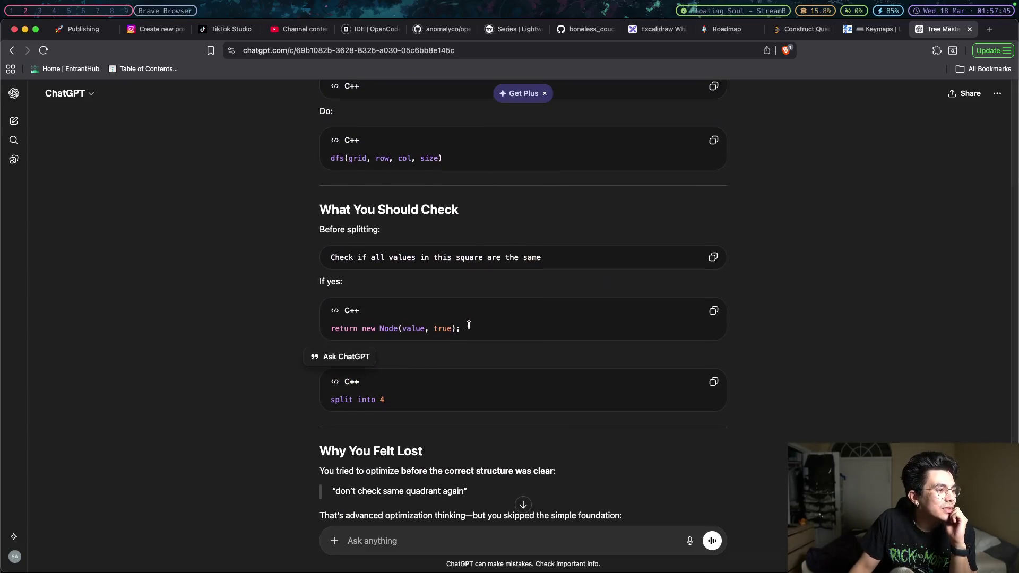
{"action": "scroll", "coordinate": [472, 329], "scroll_direction": "up", "scroll_amount": 2}
- Highlight the dfs(grid, row, col, size) line, then just its 'row, col' parameters, and clear the selection
{"action": "triple_click", "coordinate": [442, 237]}
{"action": "scroll", "coordinate": [462, 369], "scroll_direction": "down", "scroll_amount": 2}
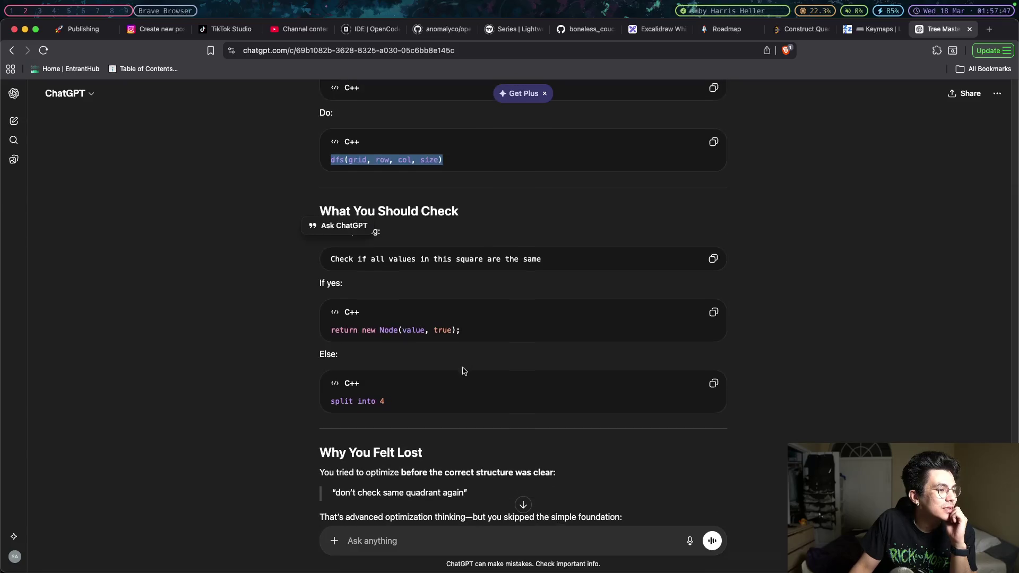
{"action": "scroll", "coordinate": [463, 371], "scroll_direction": "down", "scroll_amount": 4}
{"action": "scroll", "coordinate": [463, 370], "scroll_direction": "up", "scroll_amount": 8}
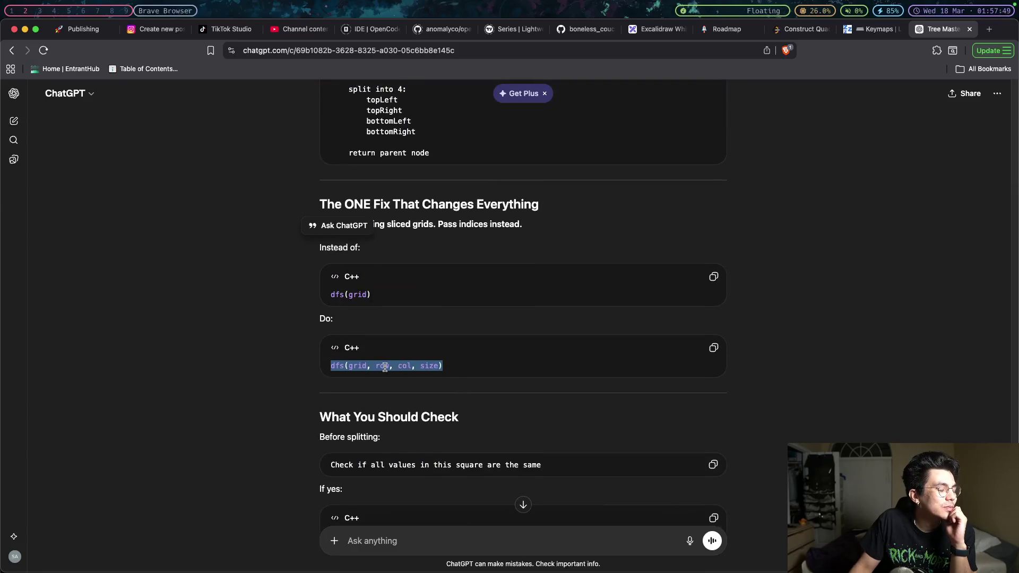
{"action": "left_click_drag", "start_coordinate": [378, 366], "coordinate": [410, 369]}
{"action": "left_click", "coordinate": [410, 369]}
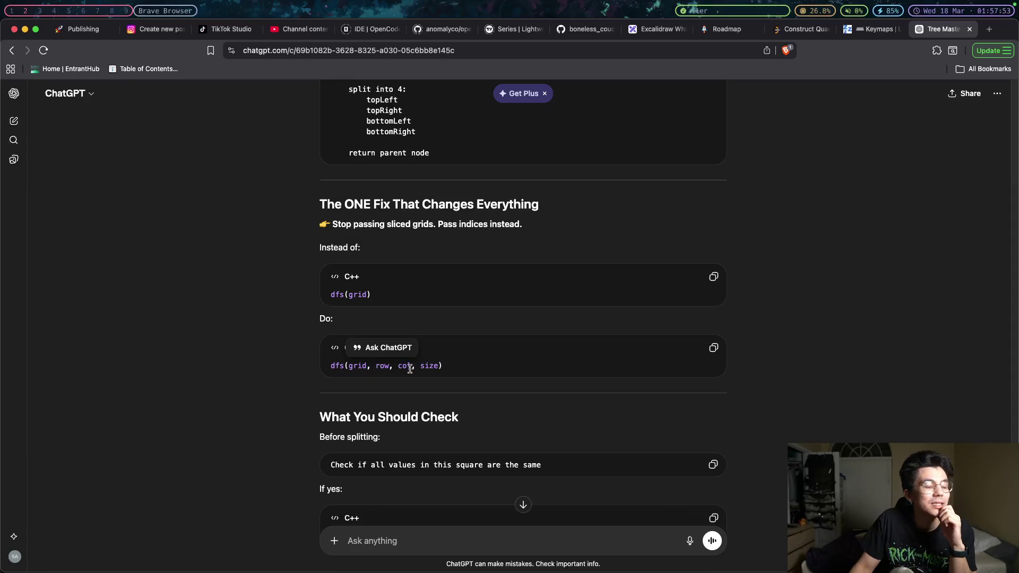